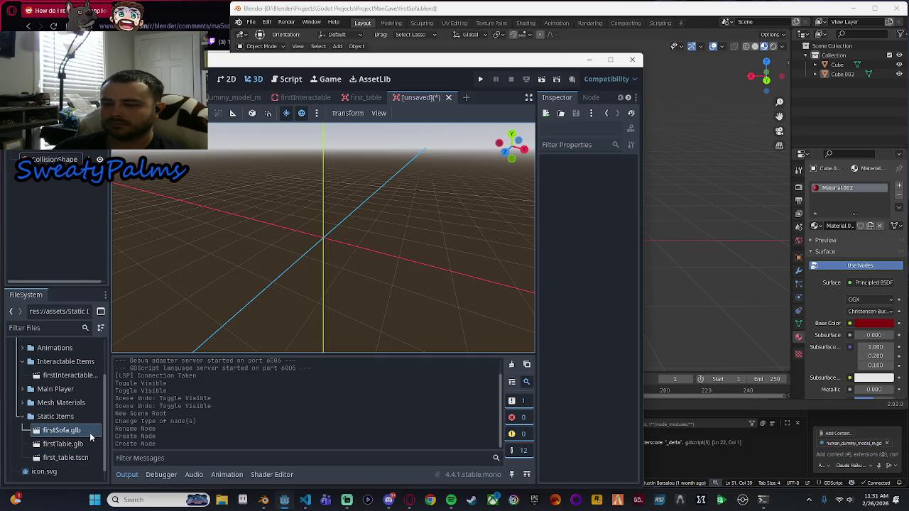
Save the scene with Ctrl+S as first_sofa.tscn under assets/Static Items.
{"action": "key", "text": "ctrl+s"}
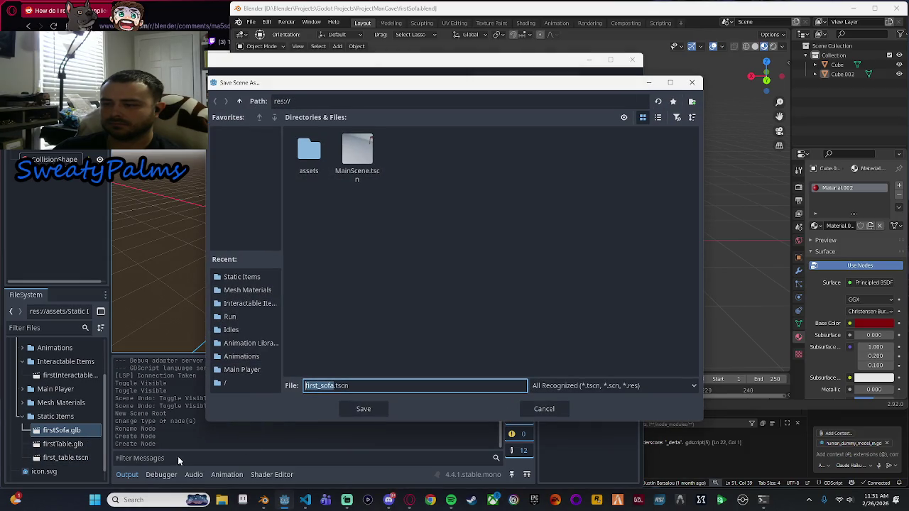
{"action": "left_click", "coordinate": [305, 161]}
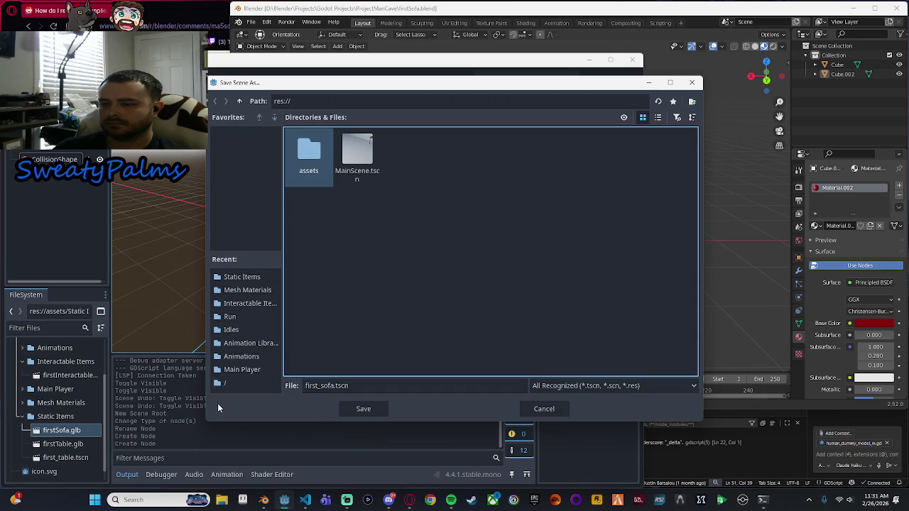
{"action": "left_click", "coordinate": [236, 278]}
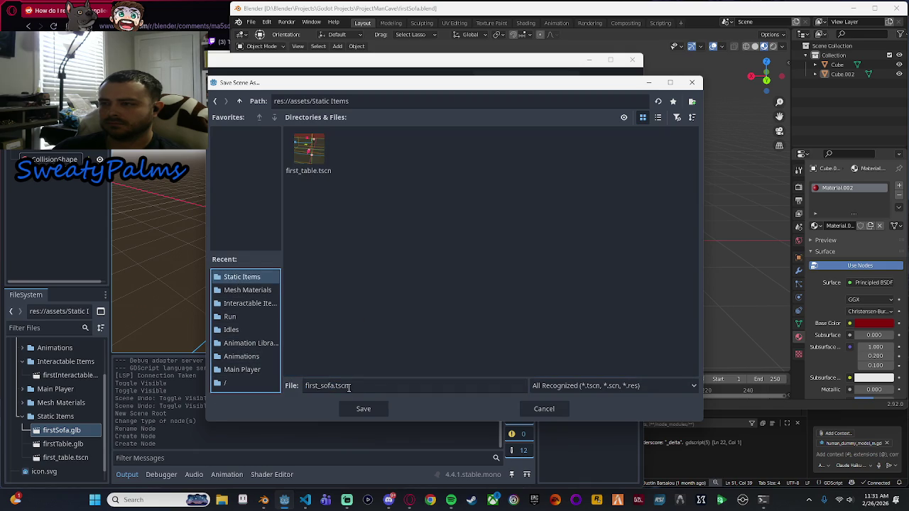
{"action": "left_click", "coordinate": [368, 411]}
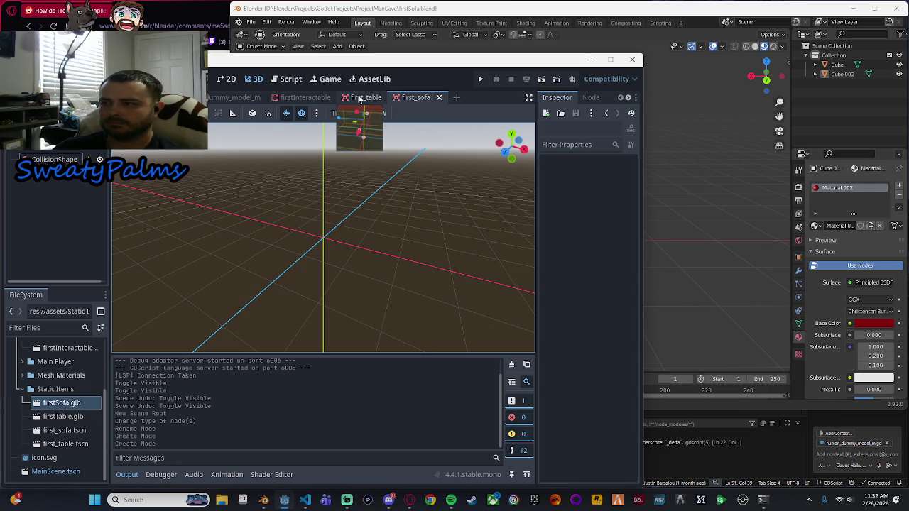
{"action": "left_click", "coordinate": [71, 151]}
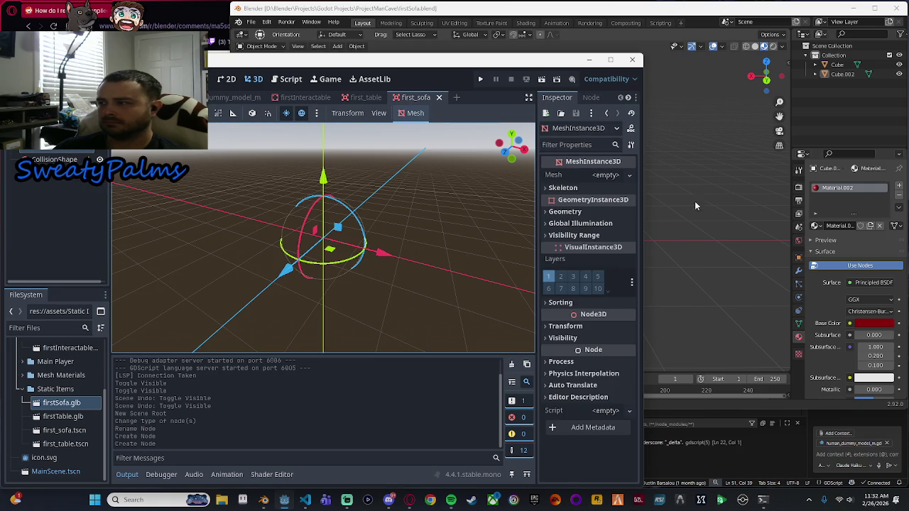
{"action": "left_click", "coordinate": [629, 175]}
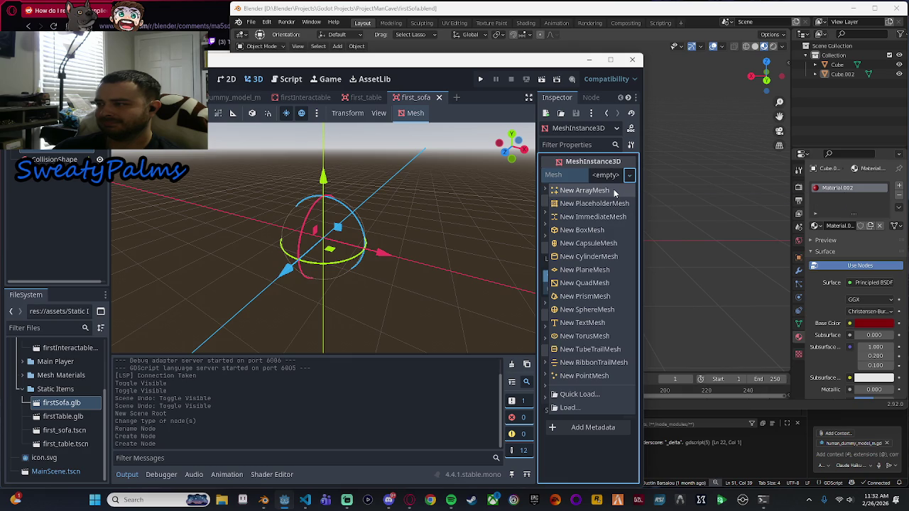
{"action": "left_click", "coordinate": [44, 212]}
{"action": "left_click", "coordinate": [53, 158]}
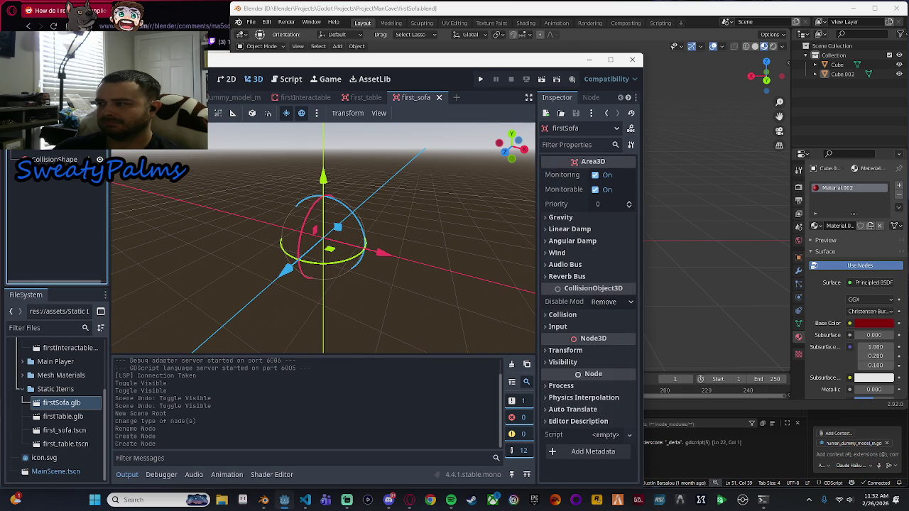
{"action": "left_click", "coordinate": [70, 152]}
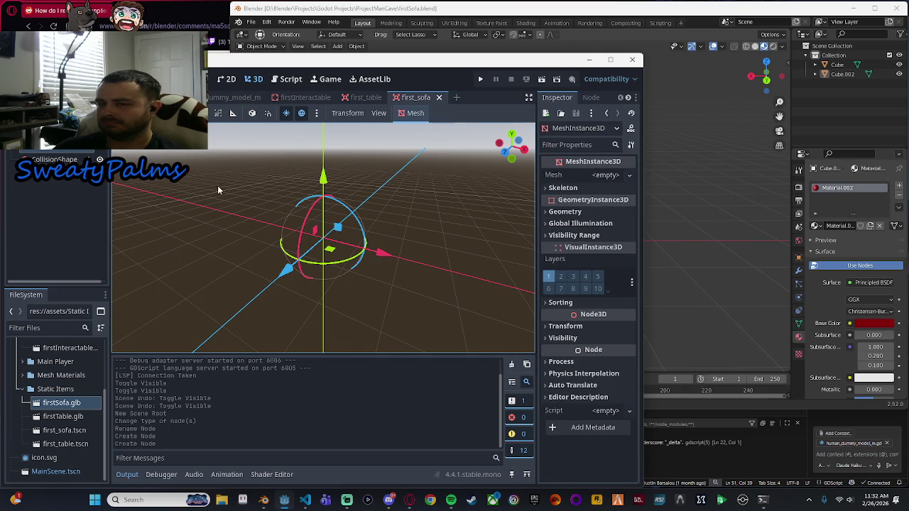
{"action": "left_click", "coordinate": [377, 102]}
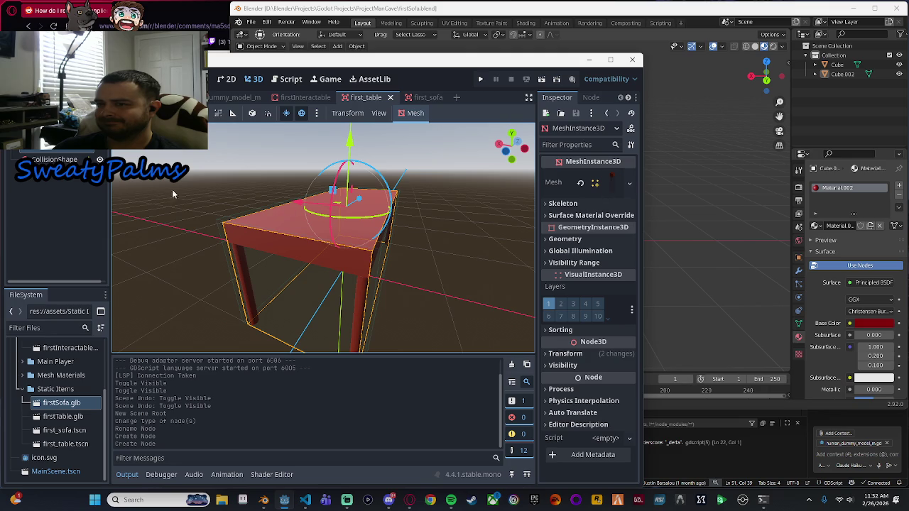
{"action": "left_click", "coordinate": [422, 100]}
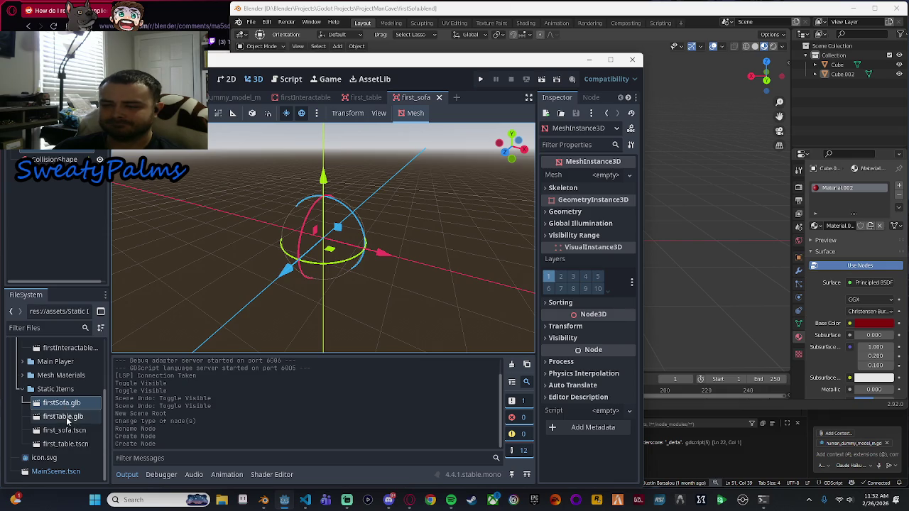
{"action": "double_click", "coordinate": [62, 403]}
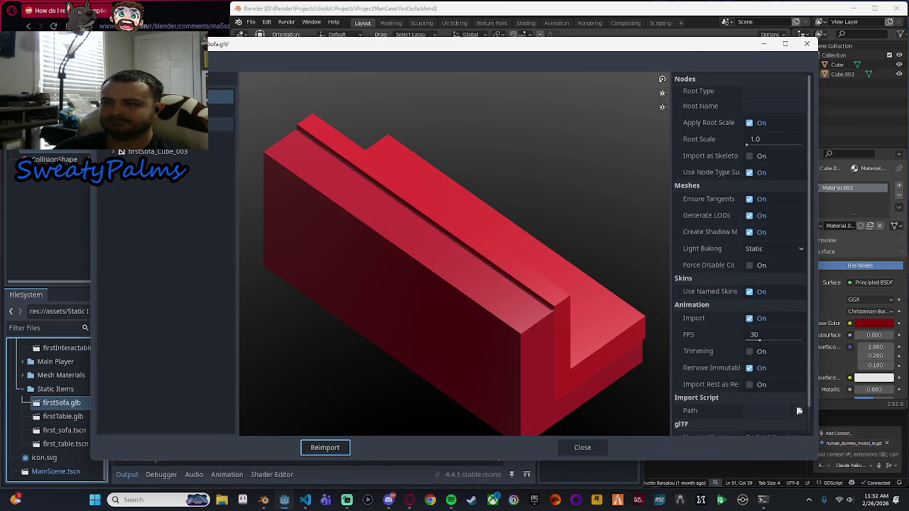
{"action": "left_click", "coordinate": [164, 125]}
{"action": "left_click", "coordinate": [163, 151]}
{"action": "left_click", "coordinate": [163, 124]}
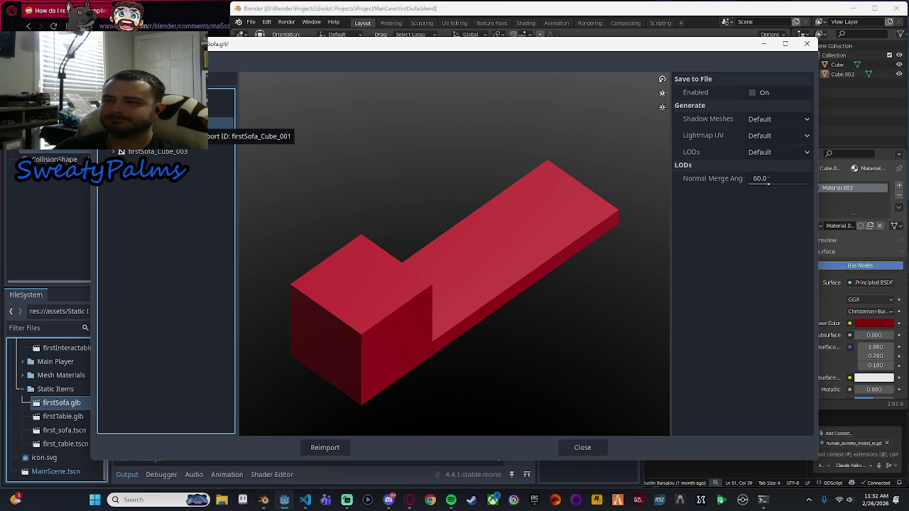
{"action": "left_click", "coordinate": [220, 124]}
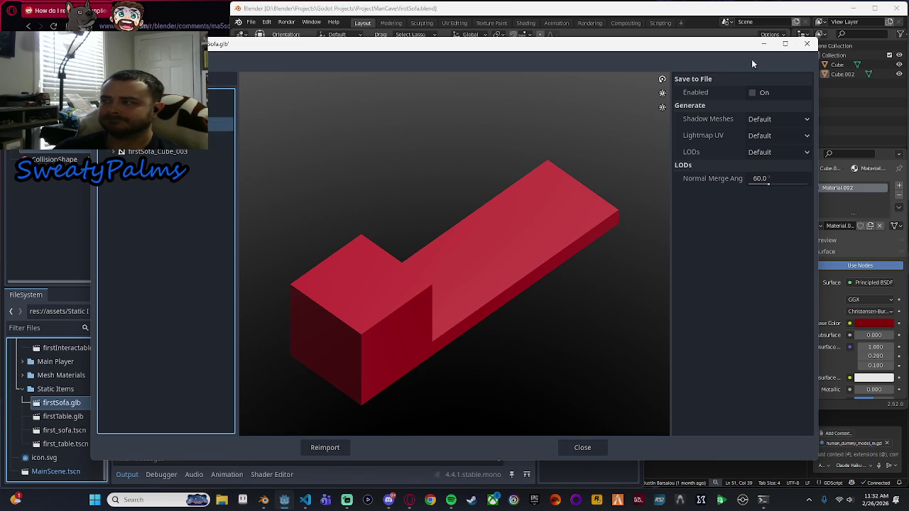
{"action": "left_click", "coordinate": [806, 43]}
{"action": "mouse_move", "coordinate": [87, 407]}
{"action": "left_mouse_down"}
{"action": "mouse_move", "coordinate": [313, 274]}
{"action": "mouse_move", "coordinate": [318, 256]}
{"action": "left_mouse_up"}
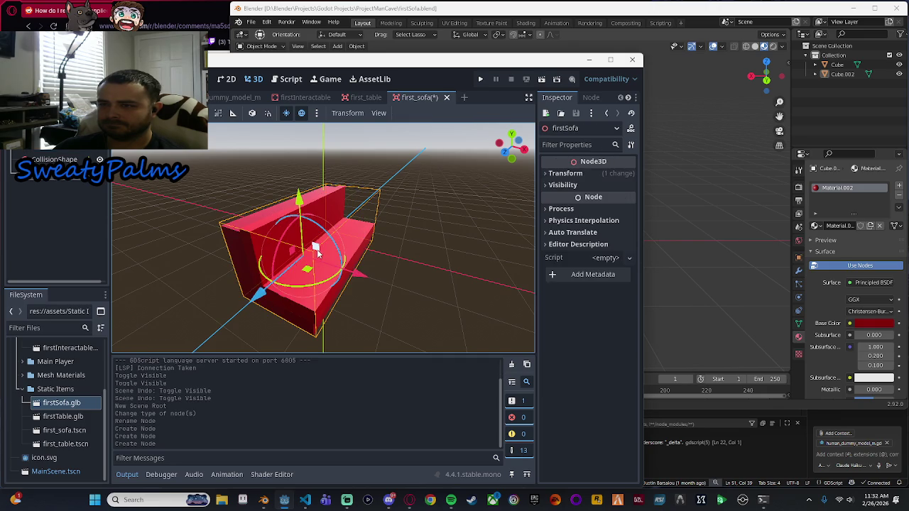
{"action": "right_click", "coordinate": [54, 179]}
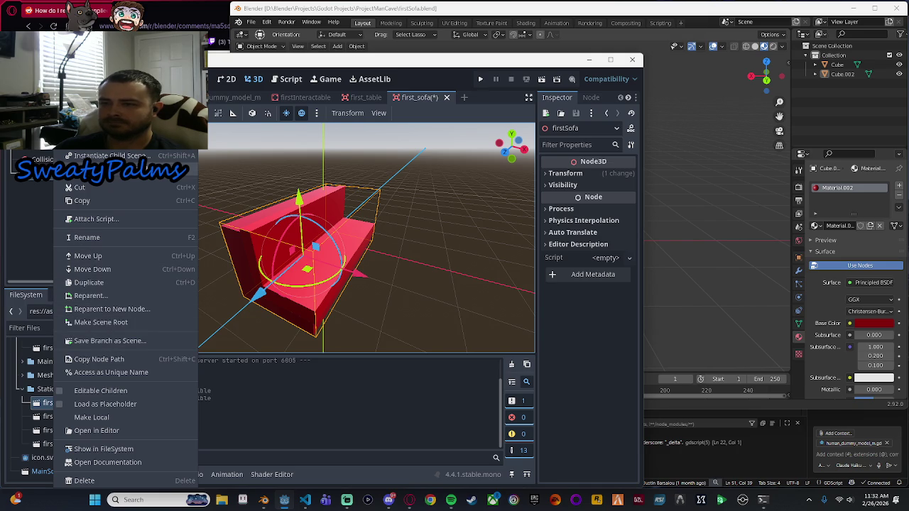
{"action": "left_click", "coordinate": [104, 482]}
{"action": "key", "text": "Return"}
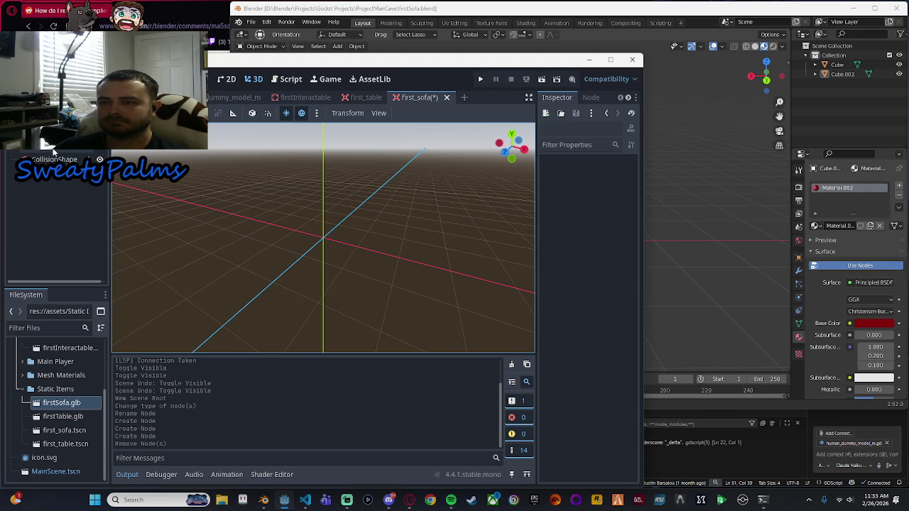
Open firstSofa.glb's Advanced Import Settings and preview its mesh parts, including firstSofa_Cube_003.
{"action": "double_click", "coordinate": [70, 402]}
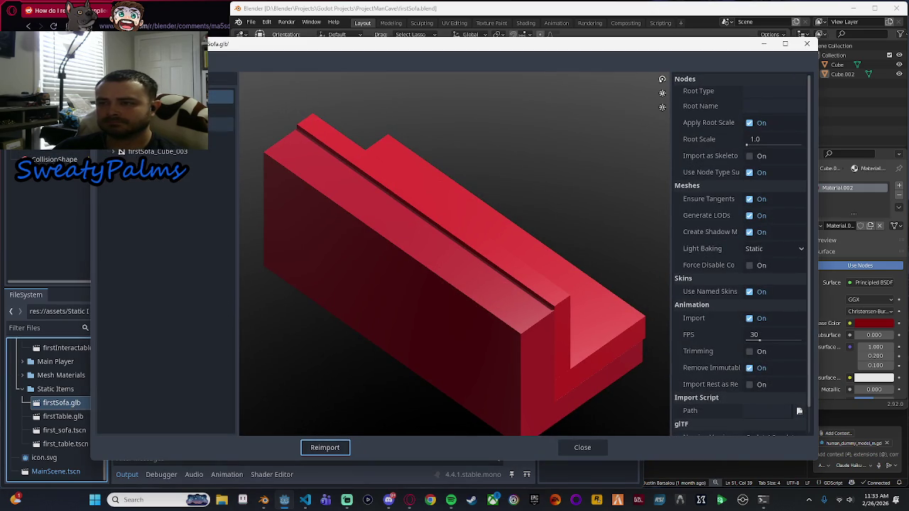
{"action": "left_click", "coordinate": [170, 110]}
{"action": "left_click", "coordinate": [170, 125]}
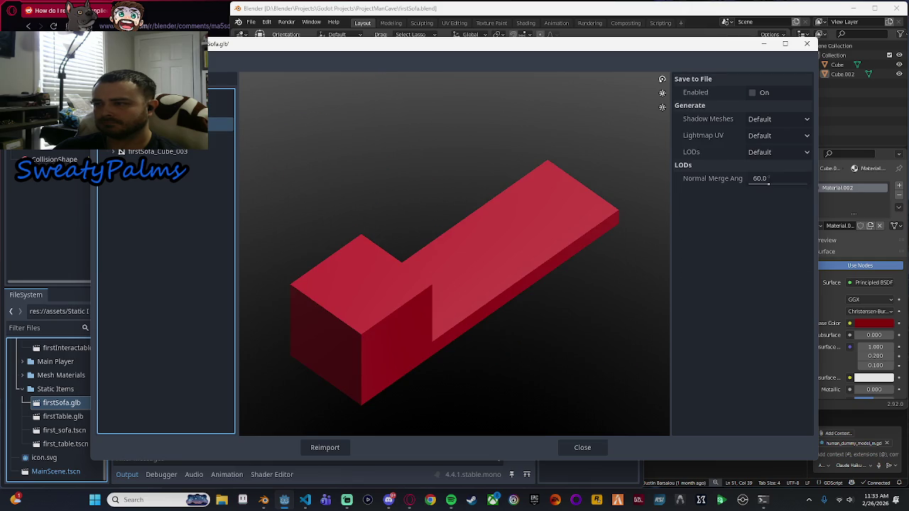
{"action": "left_click", "coordinate": [170, 110]}
{"action": "left_click", "coordinate": [170, 124]}
{"action": "left_click", "coordinate": [183, 152]}
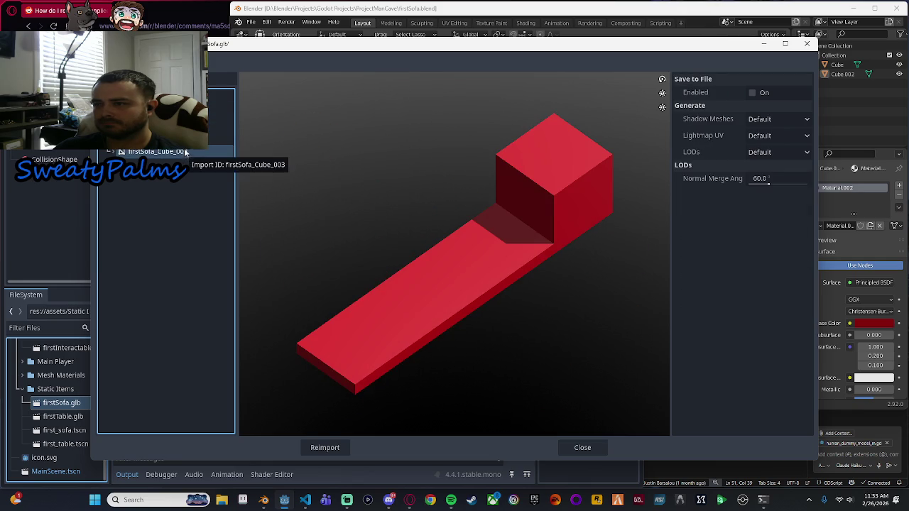
{"action": "left_click", "coordinate": [178, 137]}
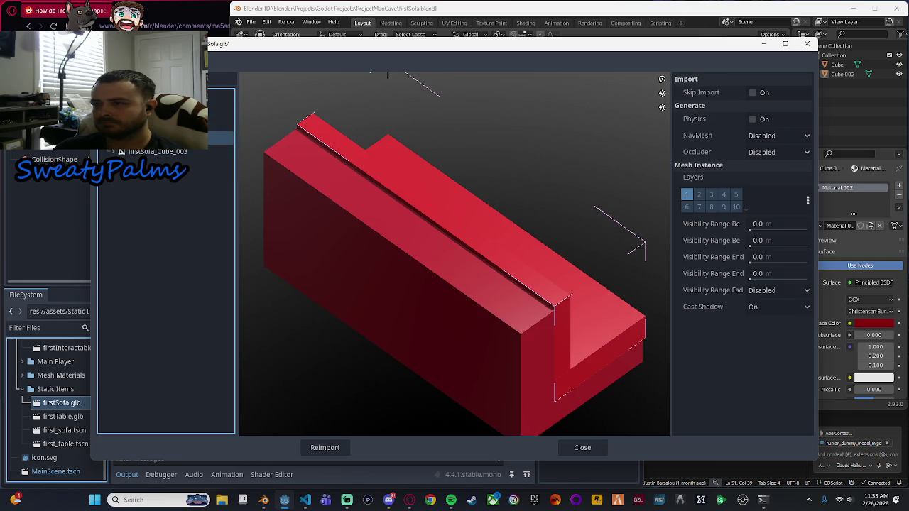
{"action": "left_click", "coordinate": [170, 110]}
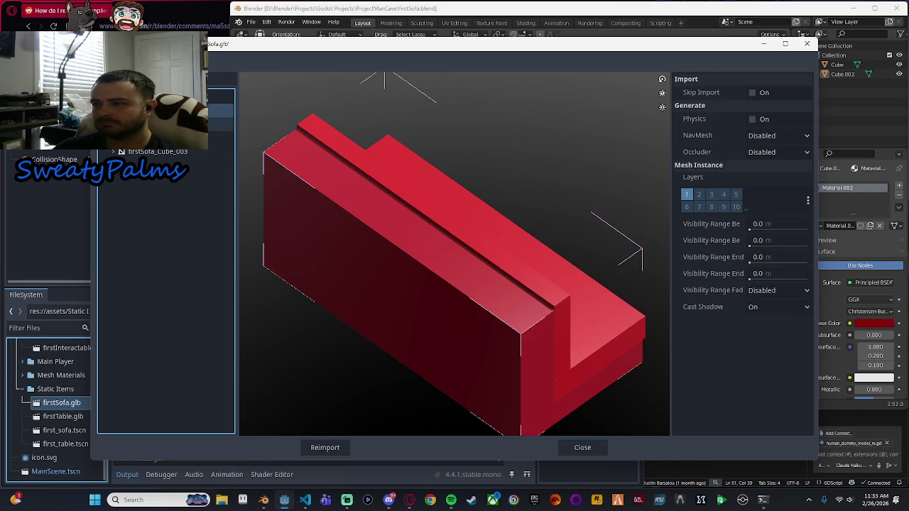
{"action": "left_click", "coordinate": [171, 124]}
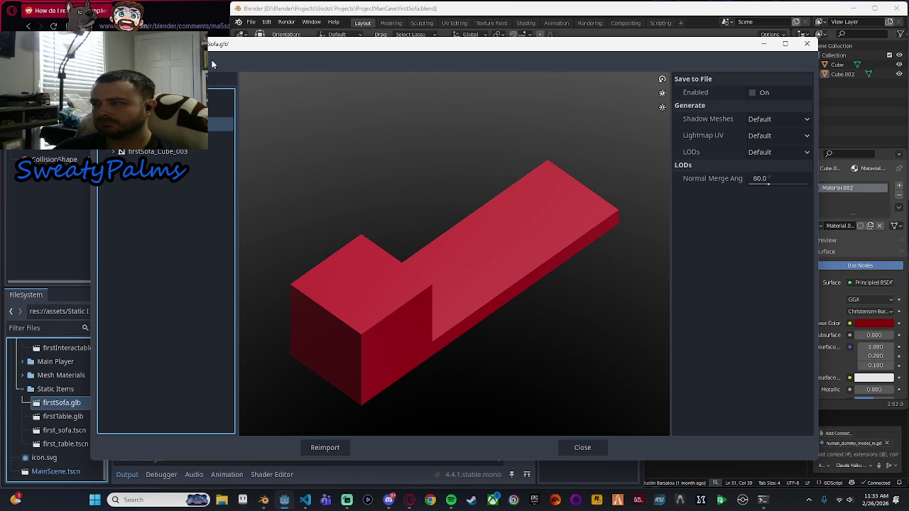
Enable Save to File on a sofa mesh, cancel the path dialog, and reimport firstSofa.glb.
{"action": "left_click", "coordinate": [751, 93]}
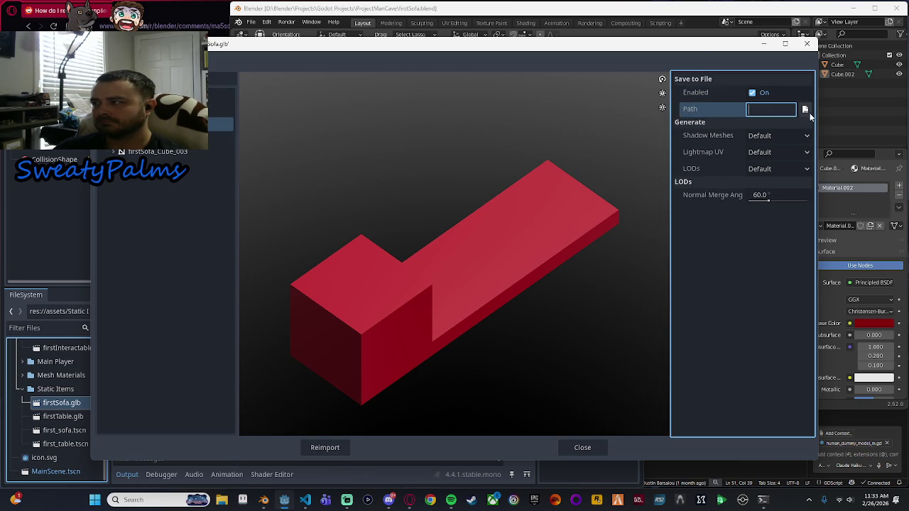
{"action": "left_click", "coordinate": [804, 109]}
{"action": "left_click", "coordinate": [241, 277]}
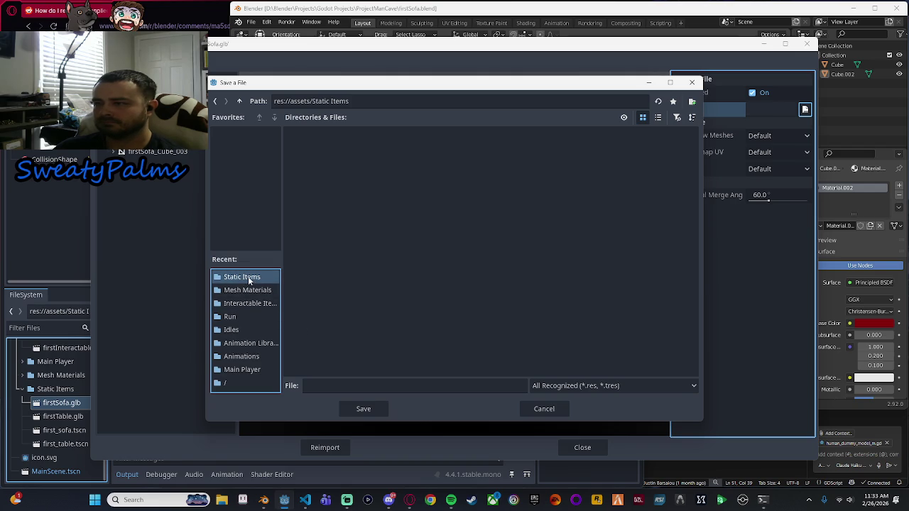
{"action": "left_click", "coordinate": [340, 380]}
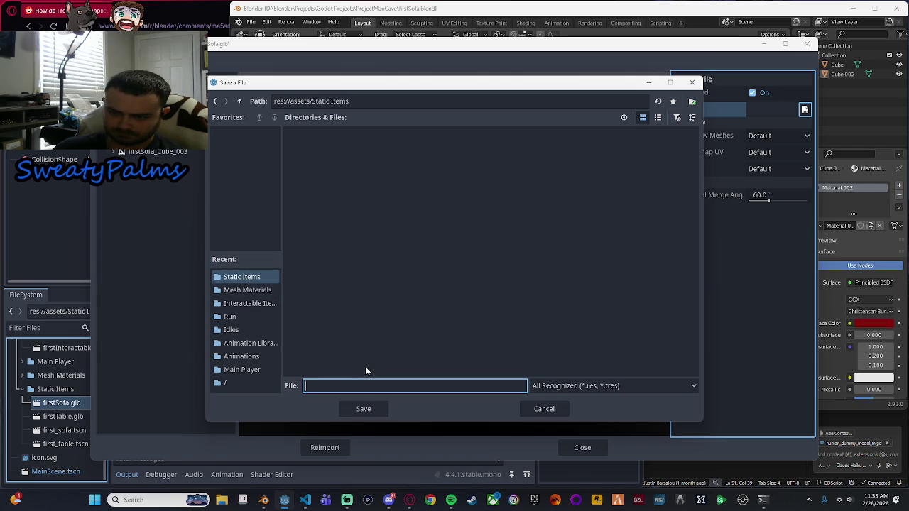
{"action": "left_click", "coordinate": [557, 409]}
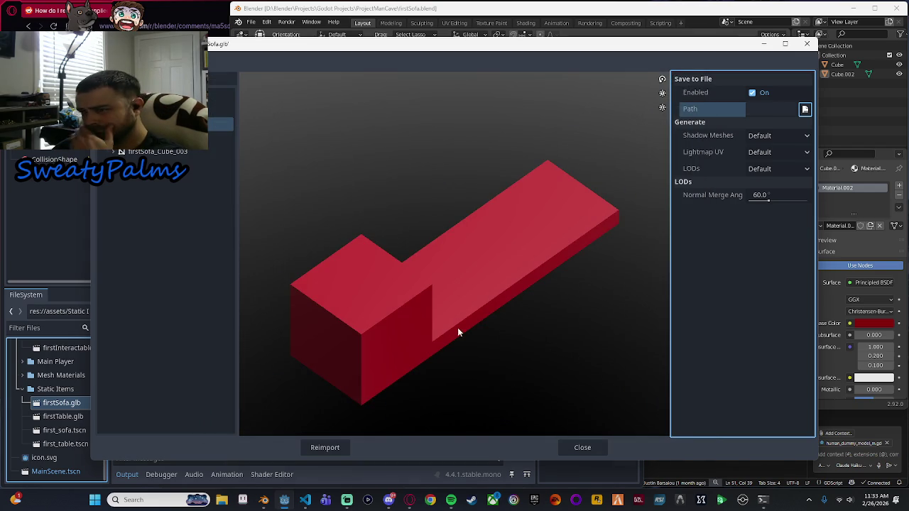
{"action": "left_click", "coordinate": [177, 96]}
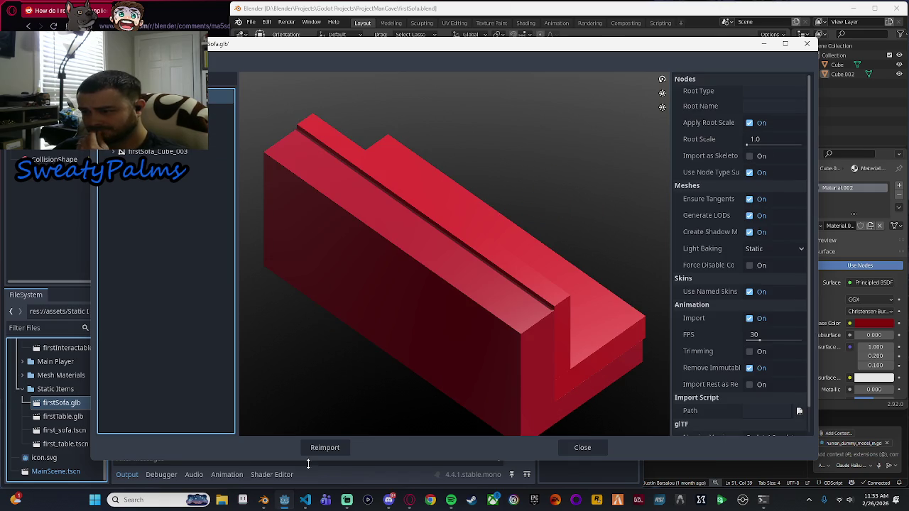
{"action": "left_click", "coordinate": [333, 450]}
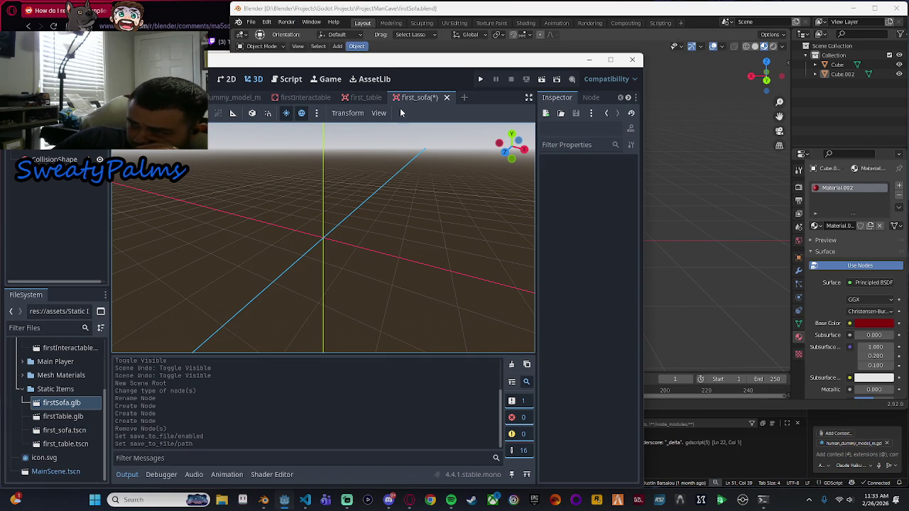
Start loading a mesh from Mesh Materials into the MeshInstance3D, then cancel, leaving it empty.
{"action": "left_click", "coordinate": [628, 175]}
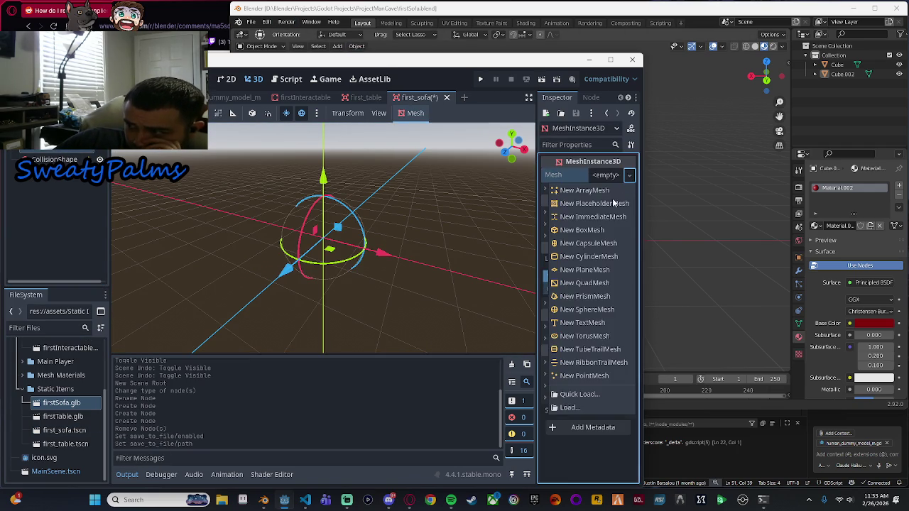
{"action": "left_click", "coordinate": [595, 409]}
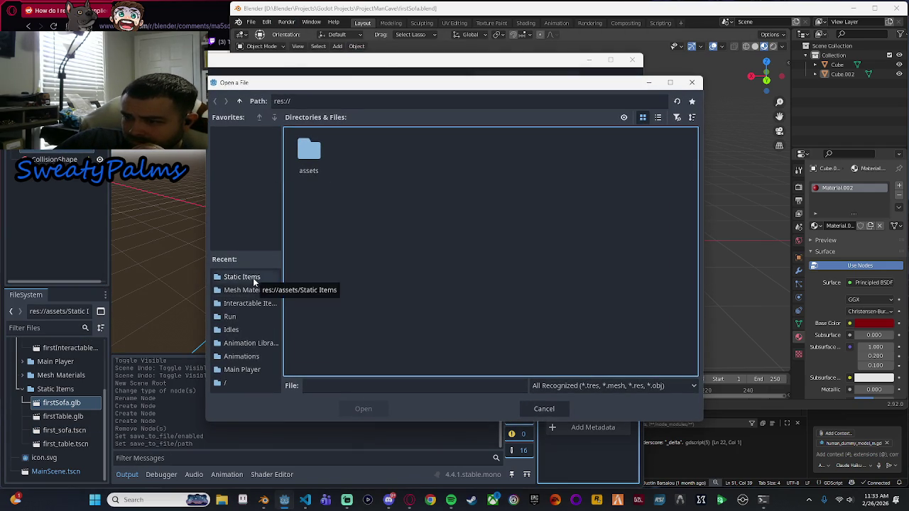
{"action": "left_click", "coordinate": [257, 291]}
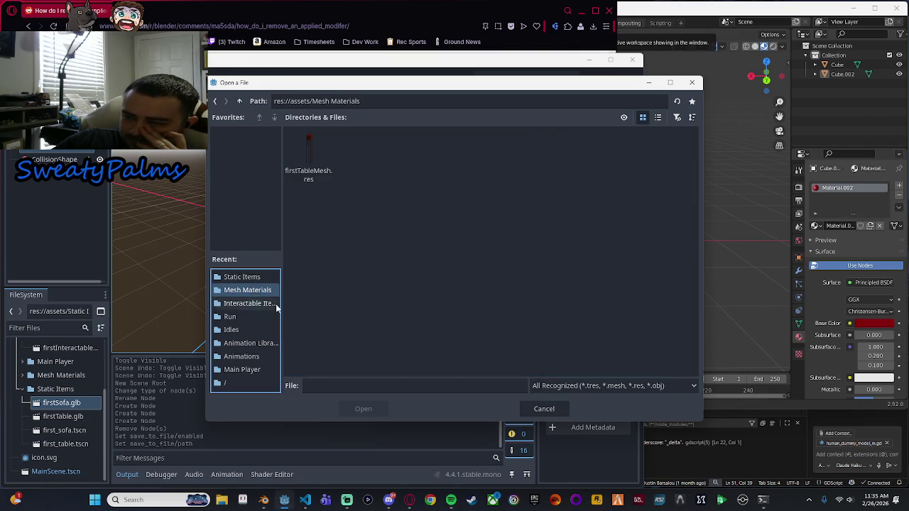
{"action": "left_click", "coordinate": [547, 413]}
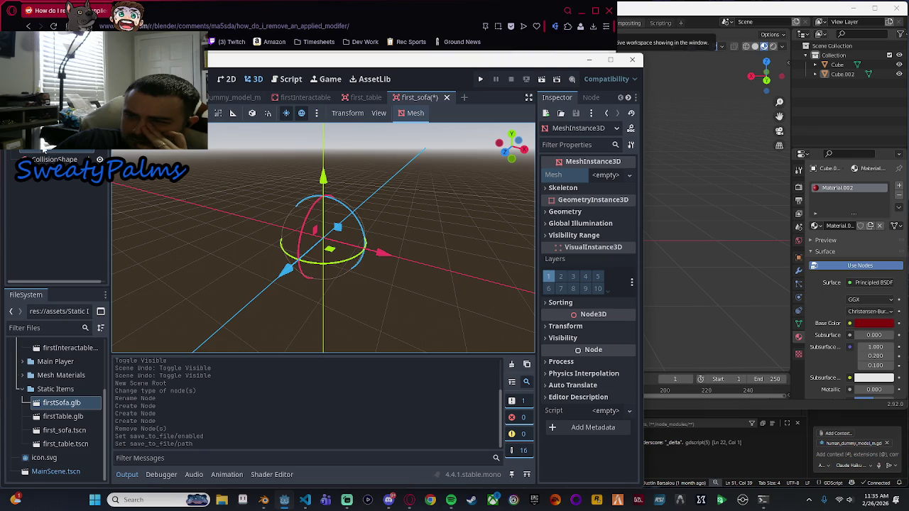
Deselect and then reselect the empty MeshInstance3D node in the Scene tree.
{"action": "left_click", "coordinate": [64, 210]}
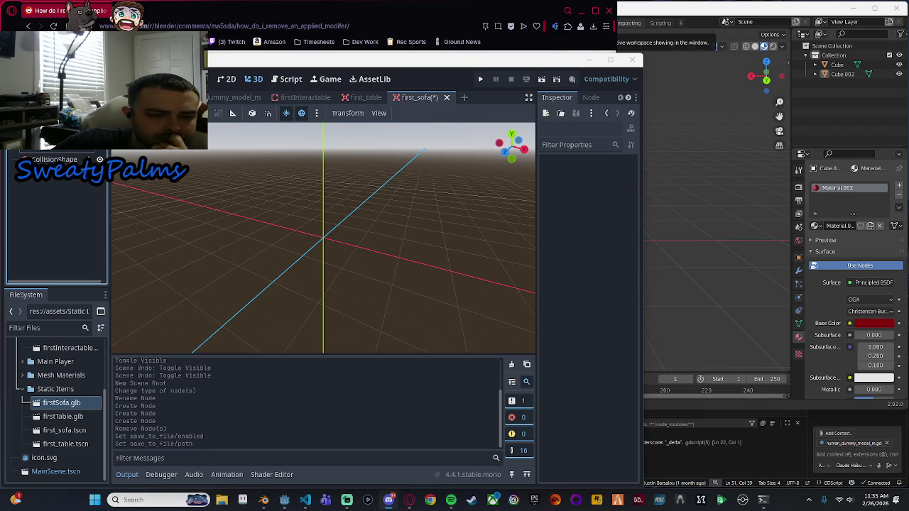
{"action": "left_click", "coordinate": [181, 310]}
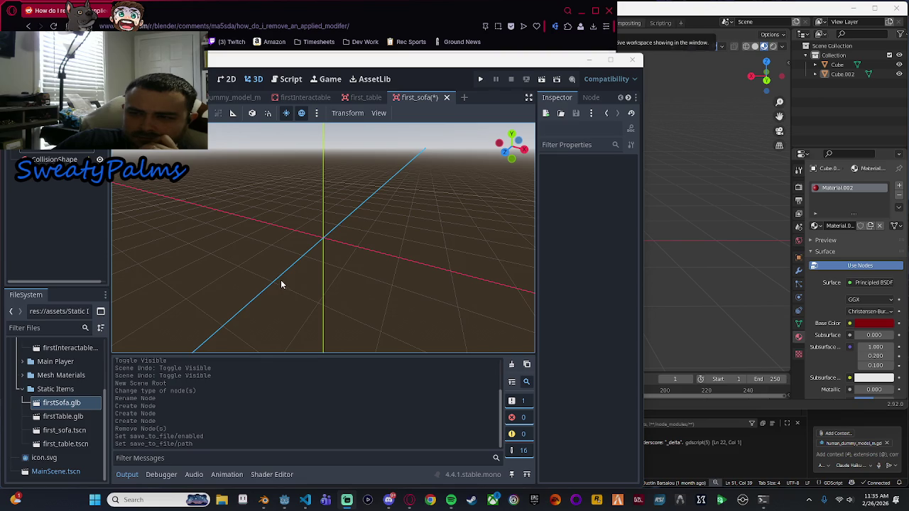
{"action": "left_click", "coordinate": [50, 149]}
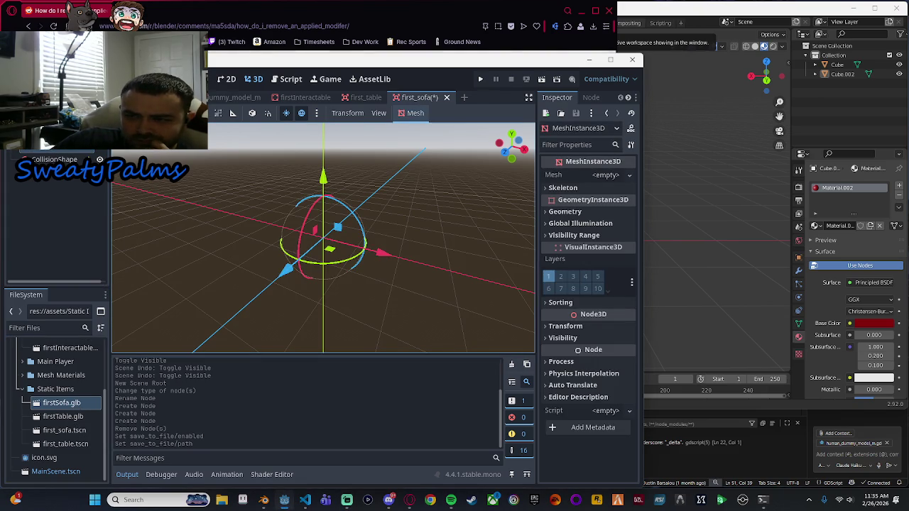
Expand Mesh Materials to reveal firstTableMesh, then select firstSofa.glb in Static Items.
{"action": "scroll", "coordinate": [69, 430], "scroll_direction": "up", "scroll_amount": 3}
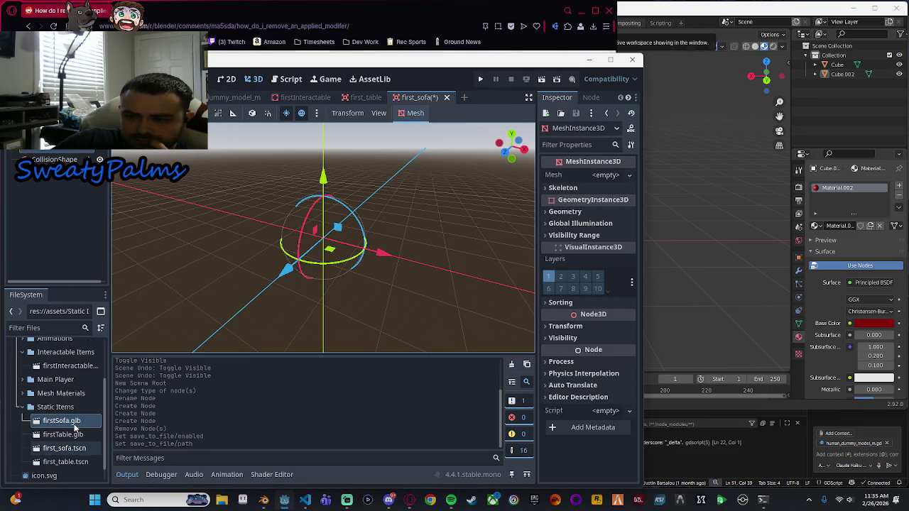
{"action": "left_click", "coordinate": [70, 430]}
{"action": "left_click", "coordinate": [22, 428]}
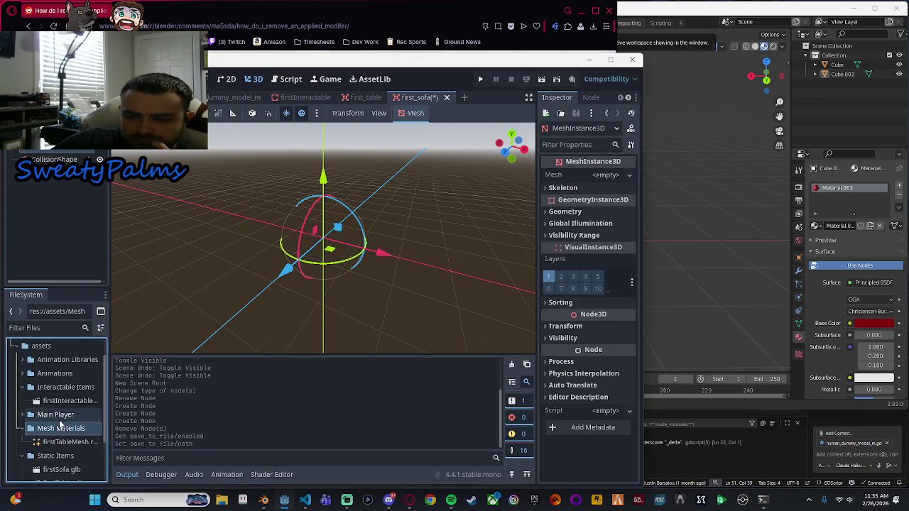
{"action": "scroll", "coordinate": [67, 412], "scroll_direction": "down", "scroll_amount": 3}
{"action": "left_click", "coordinate": [65, 389]}
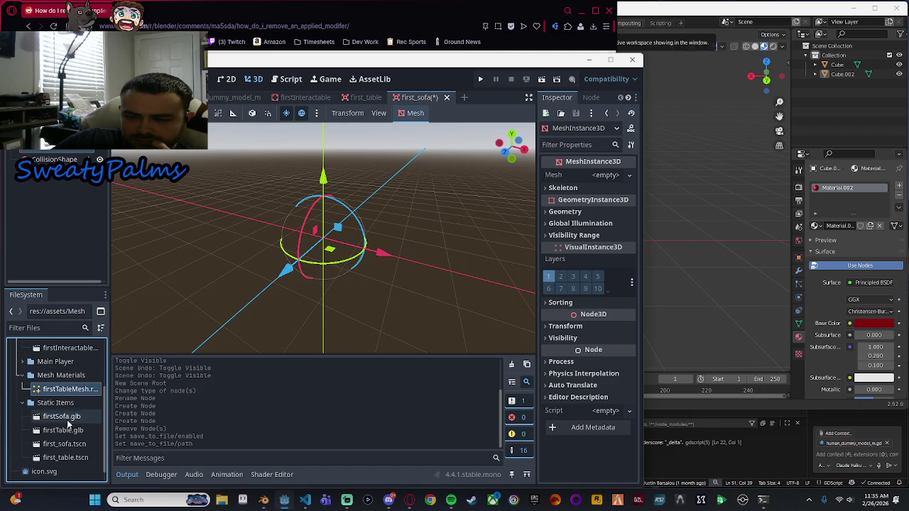
{"action": "left_click", "coordinate": [69, 417]}
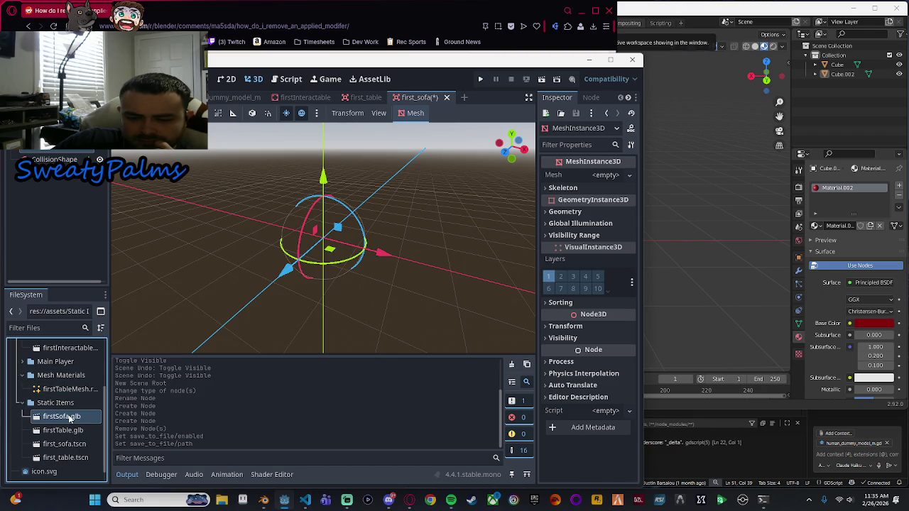
In firstSofa.glb's import settings, save the base mesh to Mesh Materials as firstSofaBaseMesh.
{"action": "double_click", "coordinate": [89, 422]}
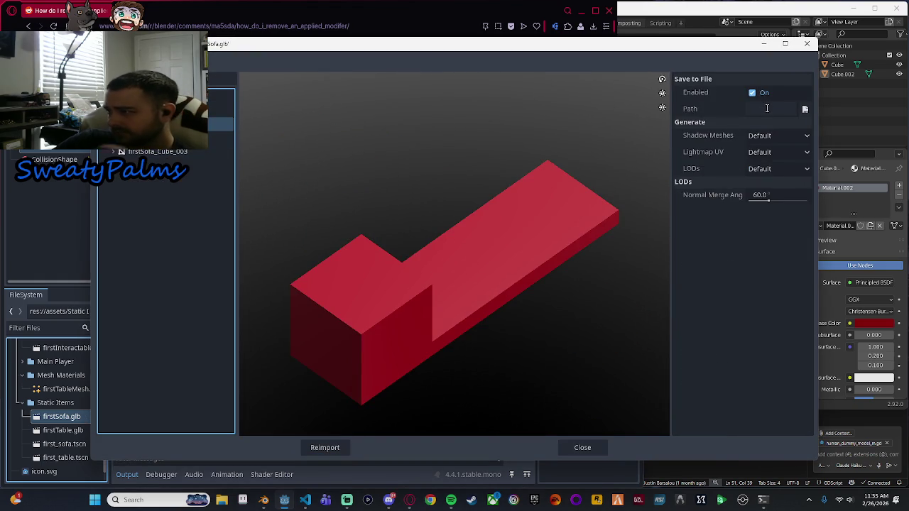
{"action": "left_click", "coordinate": [163, 138]}
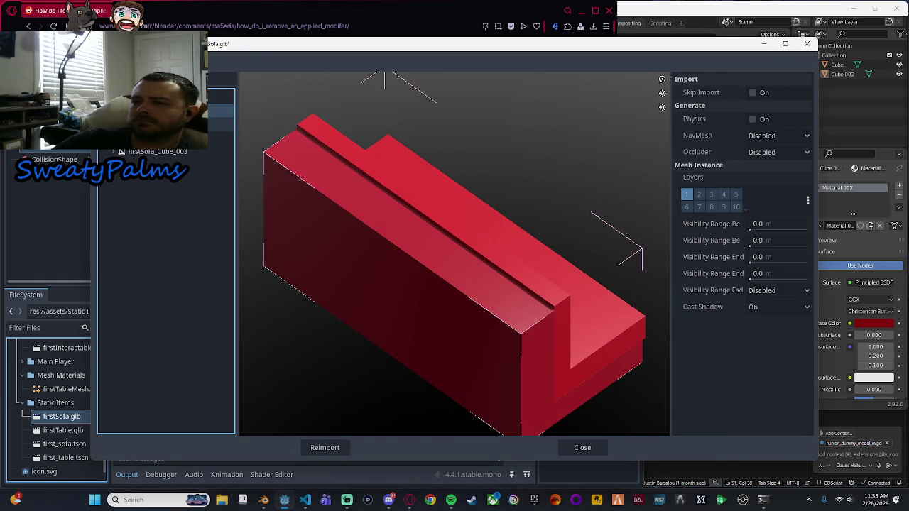
{"action": "left_click", "coordinate": [163, 124]}
{"action": "left_click", "coordinate": [805, 109]}
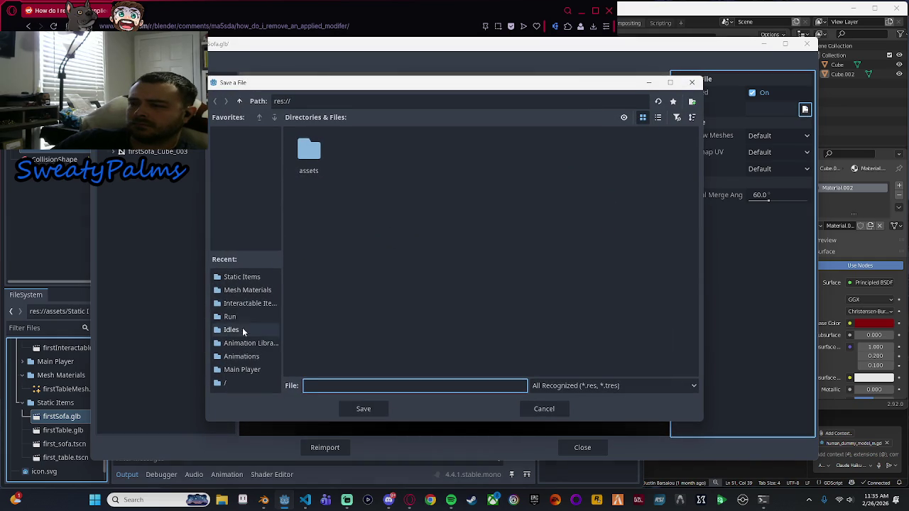
{"action": "left_click", "coordinate": [254, 291]}
{"action": "left_click", "coordinate": [384, 384]}
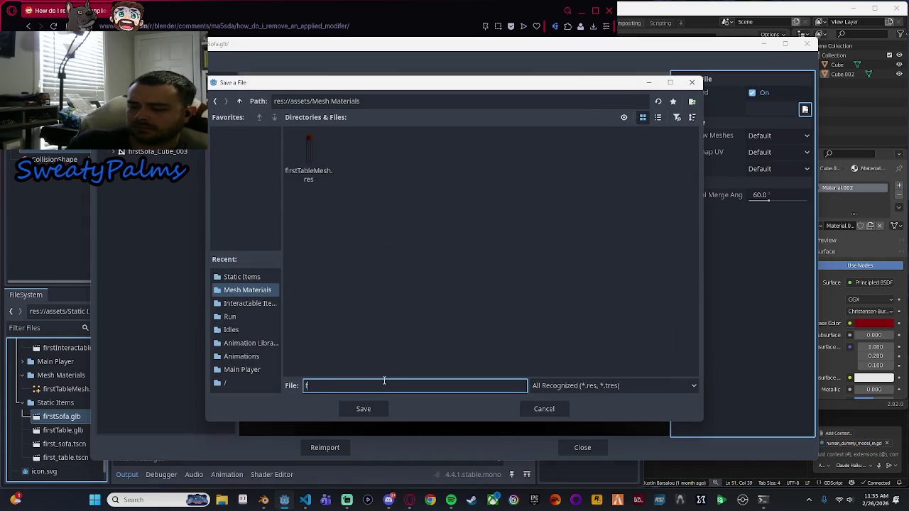
{"action": "type", "text": "firstTofa"}
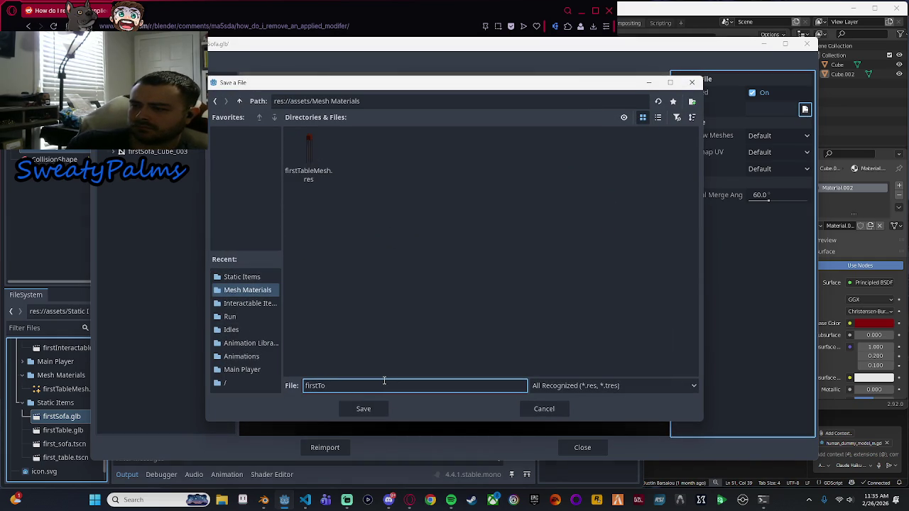
{"action": "type", "text": "ofaBaseMesh"}
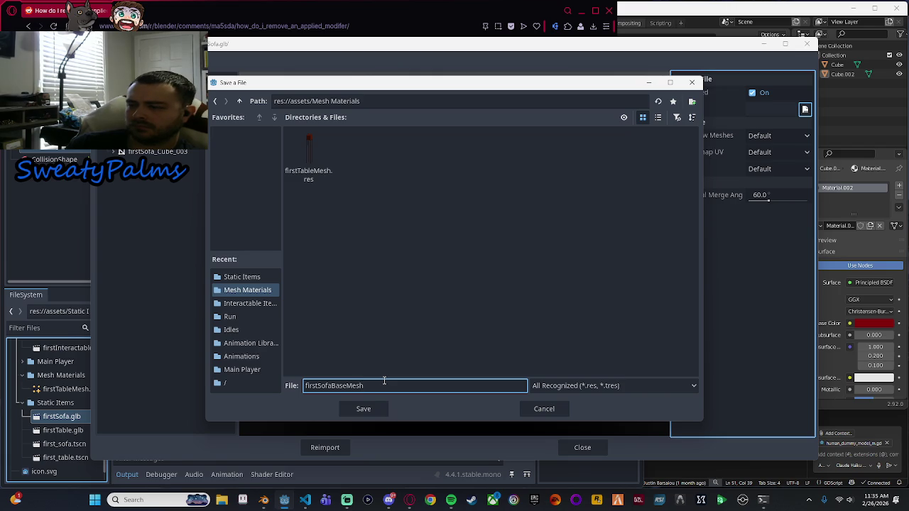
{"action": "key", "text": "Return"}
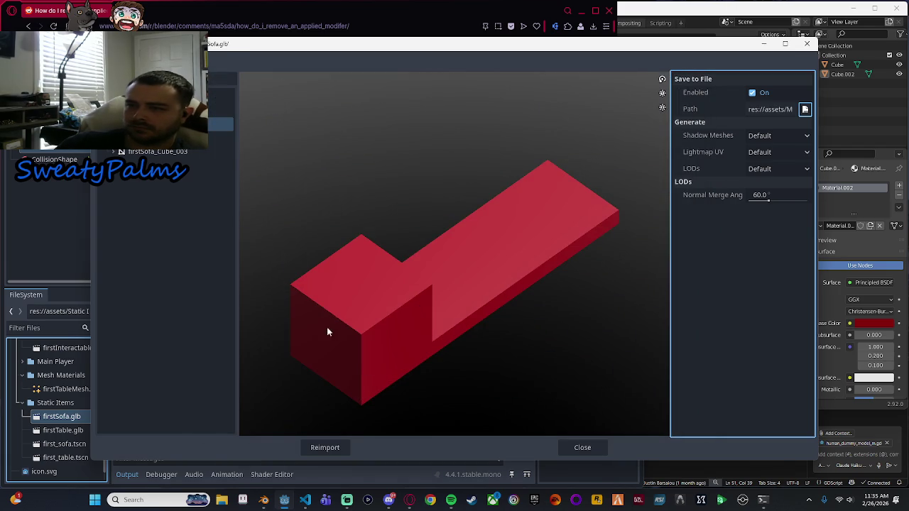
Enable Save to File for the firstSofa_Cube_003 cushion mesh, saving it as firstSofaCushionMesh in Mesh Materials.
{"action": "left_click", "coordinate": [179, 152]}
{"action": "left_click", "coordinate": [753, 93]}
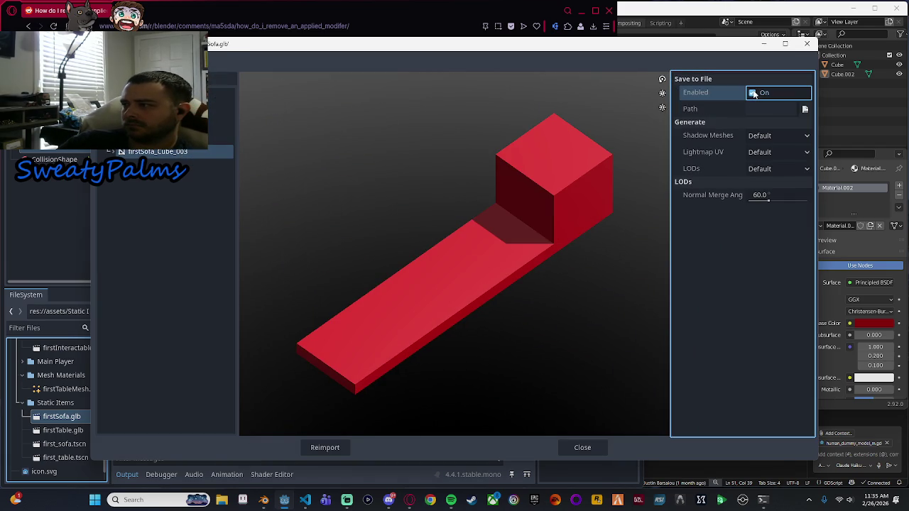
{"action": "left_click", "coordinate": [805, 109]}
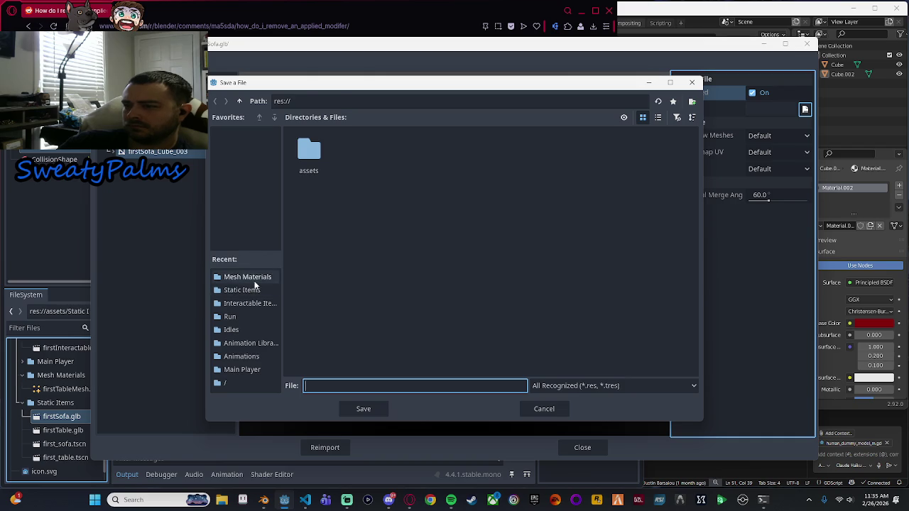
{"action": "left_click", "coordinate": [252, 289]}
{"action": "left_click", "coordinate": [407, 385]}
{"action": "left_click", "coordinate": [257, 277]}
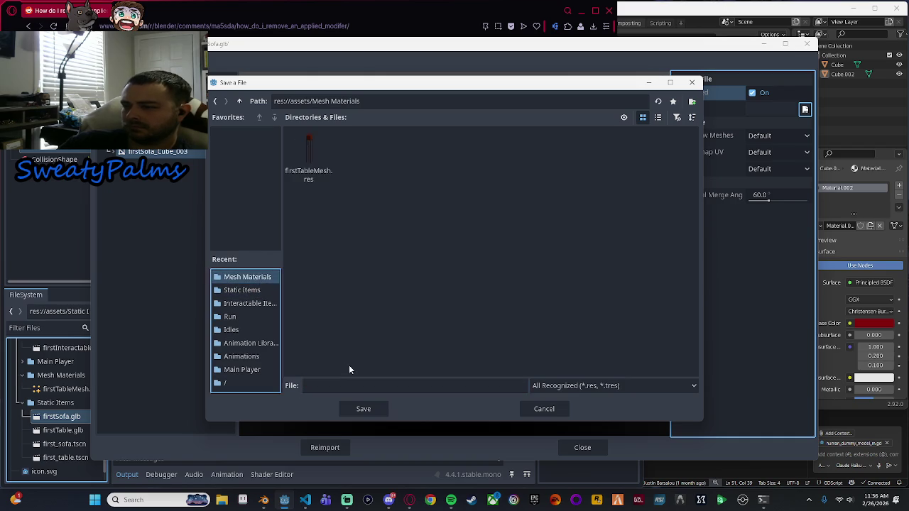
{"action": "left_click", "coordinate": [361, 386]}
{"action": "type", "text": "firstSofaCushionMesh"}
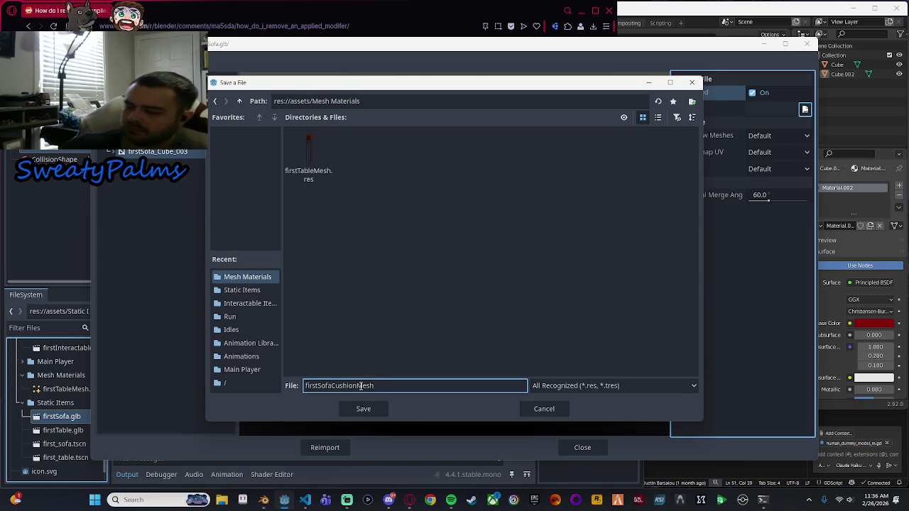
{"action": "key", "text": "Return"}
Reimport firstSofa.glb, load Mesh Materials/firstSofaBaseMesh.res onto the MeshInstance3D, and rotate it.
{"action": "left_click", "coordinate": [334, 447]}
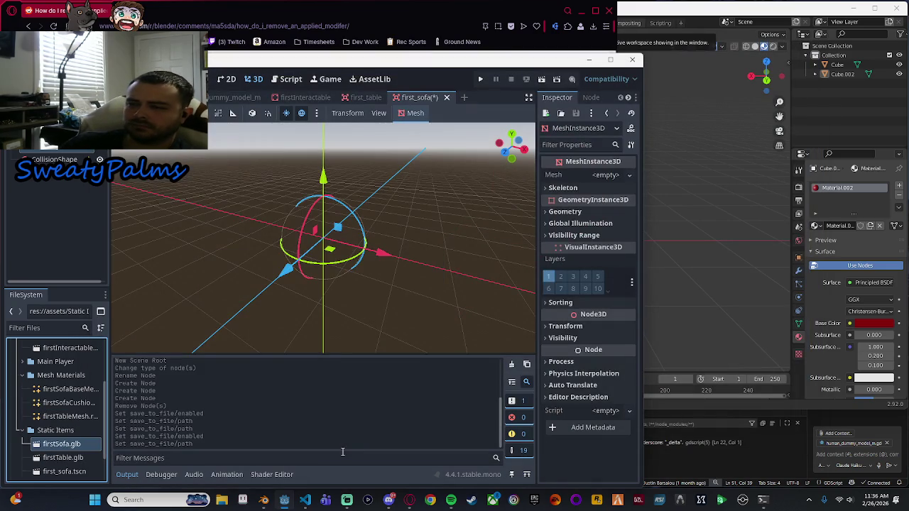
{"action": "left_click", "coordinate": [55, 154]}
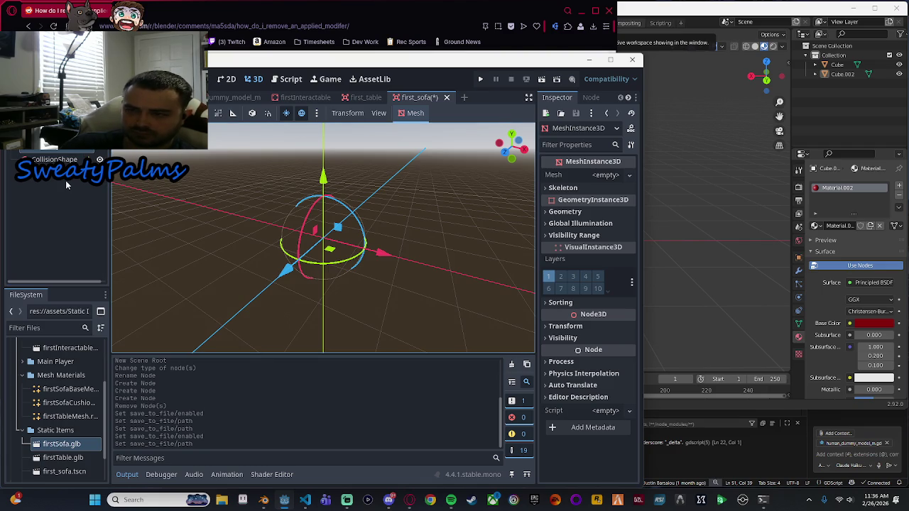
{"action": "left_click", "coordinate": [631, 177]}
{"action": "left_click", "coordinate": [568, 408]}
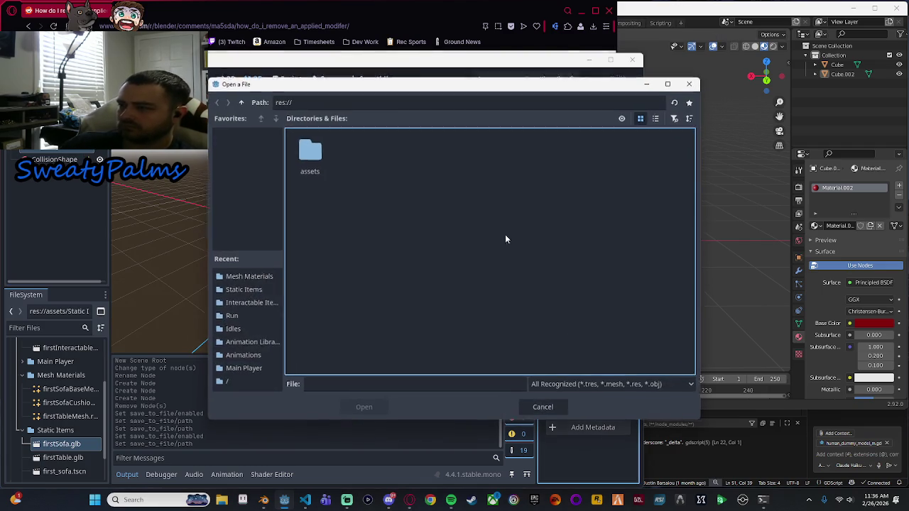
{"action": "left_click", "coordinate": [248, 277]}
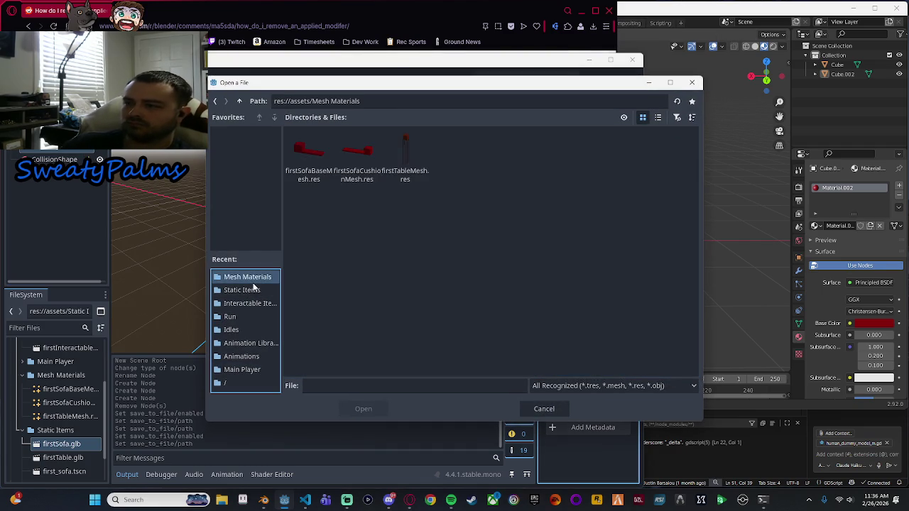
{"action": "double_click", "coordinate": [324, 155]}
{"action": "mouse_move", "coordinate": [390, 255]}
{"action": "left_mouse_down"}
{"action": "mouse_move", "coordinate": [344, 295]}
{"action": "mouse_move", "coordinate": [328, 296]}
{"action": "mouse_move", "coordinate": [384, 258]}
{"action": "mouse_move", "coordinate": [331, 249]}
{"action": "mouse_move", "coordinate": [357, 264]}
{"action": "left_mouse_up"}
{"action": "key", "text": "r"}
Rescale the sofa base along its height, length and width with the scale gizmo.
{"action": "scroll", "coordinate": [359, 261], "scroll_direction": "up", "scroll_amount": 3}
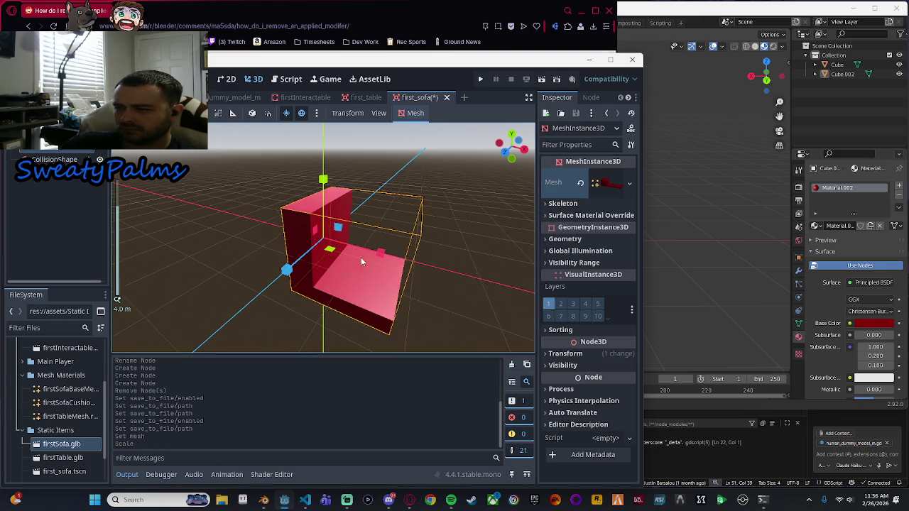
{"action": "left_click_drag", "start_coordinate": [323, 180], "coordinate": [323, 224]}
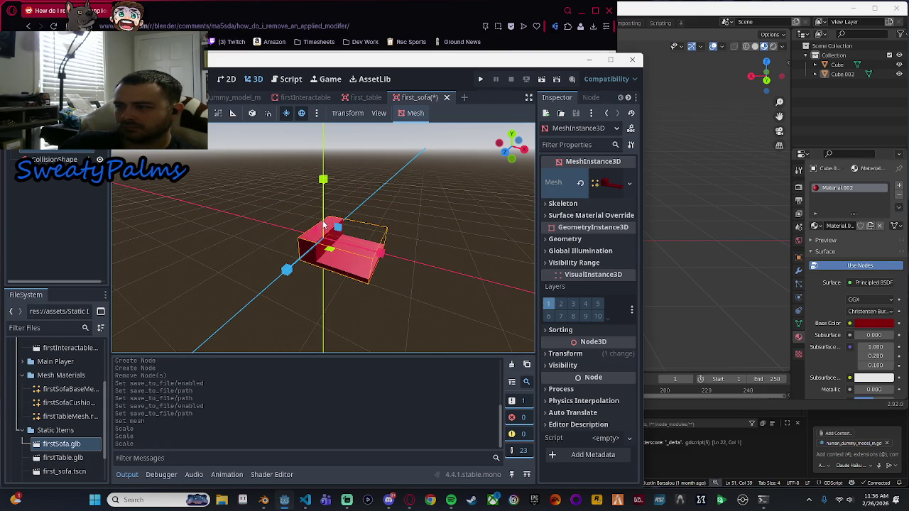
{"action": "left_click_drag", "start_coordinate": [380, 255], "coordinate": [349, 253]}
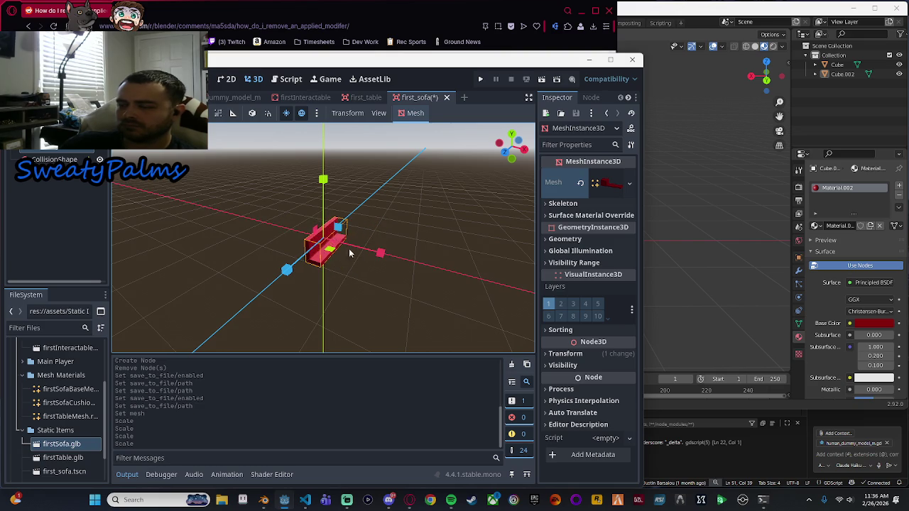
{"action": "key", "text": "ctrl+z"}
{"action": "key", "text": "ctrl+z"}
{"action": "mouse_move", "coordinate": [323, 180]}
{"action": "left_mouse_down"}
{"action": "mouse_move", "coordinate": [321, 221]}
{"action": "mouse_move", "coordinate": [323, 174]}
{"action": "left_mouse_up"}
{"action": "left_click_drag", "start_coordinate": [379, 252], "coordinate": [420, 269]}
{"action": "mouse_move", "coordinate": [323, 179]}
{"action": "left_mouse_down"}
{"action": "mouse_move", "coordinate": [323, 202]}
{"action": "mouse_move", "coordinate": [325, 186]}
{"action": "left_mouse_up"}
{"action": "scroll", "coordinate": [402, 240], "scroll_direction": "down", "scroll_amount": 3}
{"action": "left_click_drag", "start_coordinate": [379, 251], "coordinate": [379, 253]}
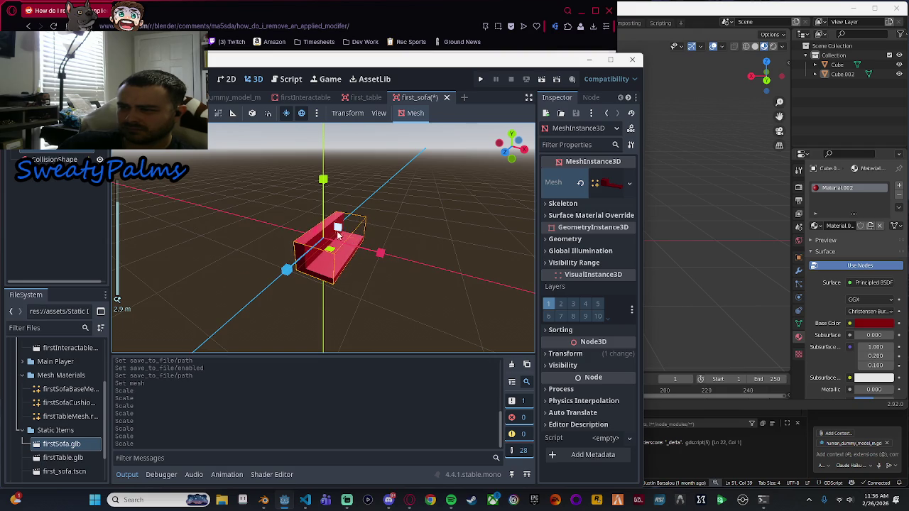
{"action": "mouse_move", "coordinate": [338, 233]}
{"action": "left_mouse_down"}
{"action": "mouse_move", "coordinate": [371, 207]}
{"action": "mouse_move", "coordinate": [347, 216]}
{"action": "mouse_move", "coordinate": [406, 269]}
{"action": "mouse_move", "coordinate": [452, 233]}
{"action": "mouse_move", "coordinate": [451, 217]}
{"action": "mouse_move", "coordinate": [435, 249]}
{"action": "left_mouse_up"}
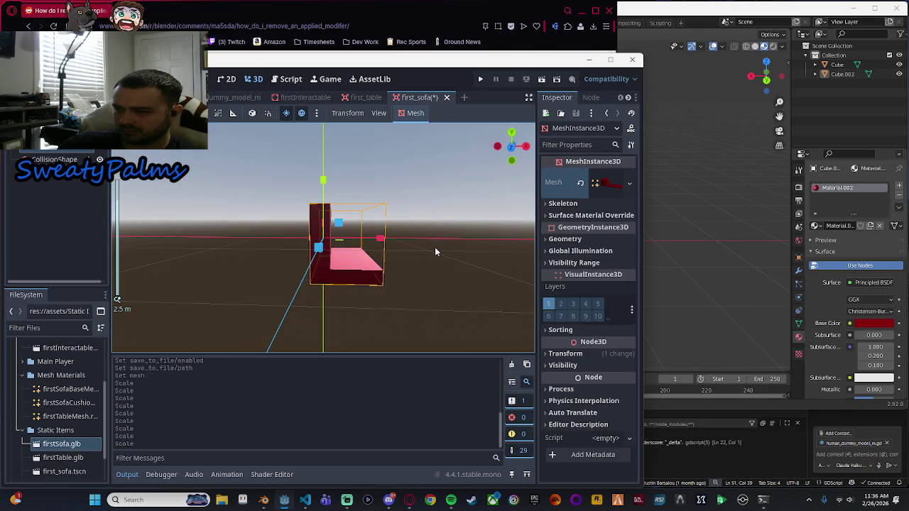
In front view, raise the sofa off the floor and nudge it slightly left.
{"action": "key", "text": "w"}
{"action": "left_click", "coordinate": [511, 149]}
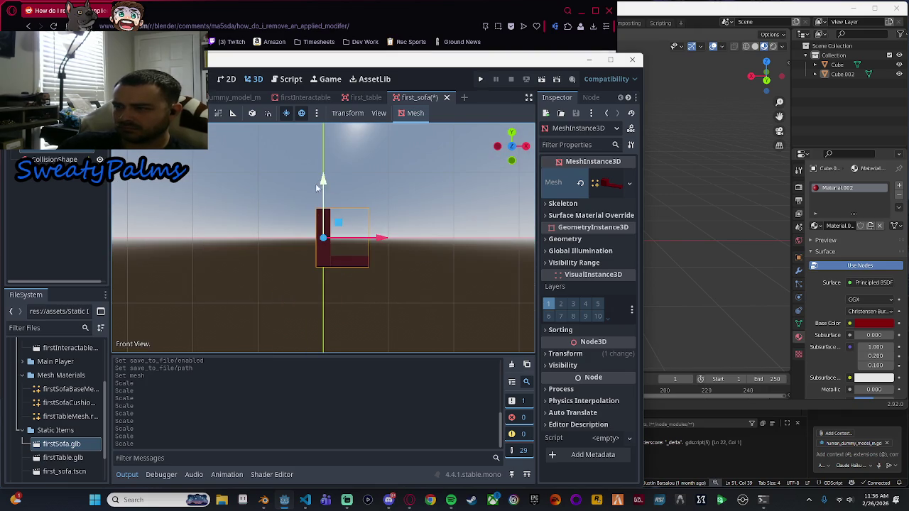
{"action": "left_click_drag", "start_coordinate": [320, 182], "coordinate": [323, 151]}
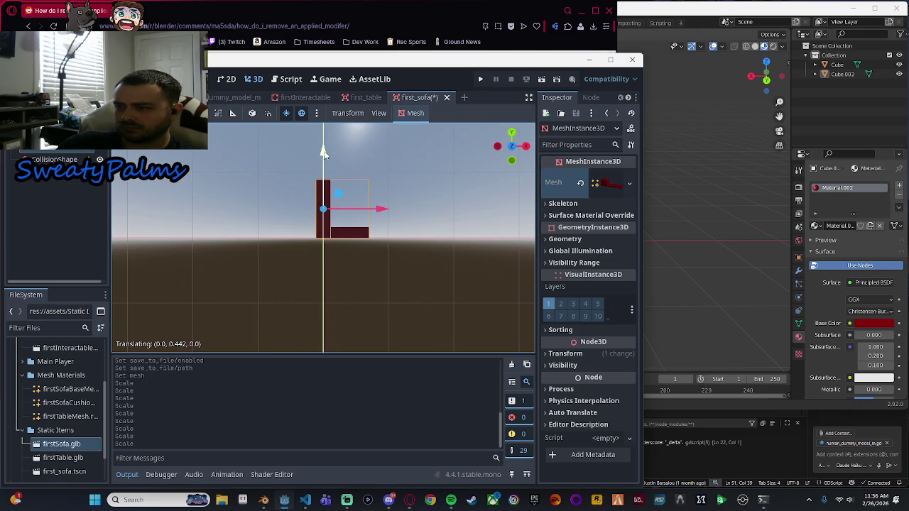
{"action": "mouse_move", "coordinate": [383, 208]}
{"action": "left_mouse_down"}
{"action": "mouse_move", "coordinate": [371, 206]}
{"action": "mouse_move", "coordinate": [412, 230]}
{"action": "mouse_move", "coordinate": [322, 258]}
{"action": "mouse_move", "coordinate": [442, 249]}
{"action": "left_mouse_up"}
{"action": "scroll", "coordinate": [369, 199], "scroll_direction": "up", "scroll_amount": 3}
{"action": "scroll", "coordinate": [355, 252], "scroll_direction": "down", "scroll_amount": 2}
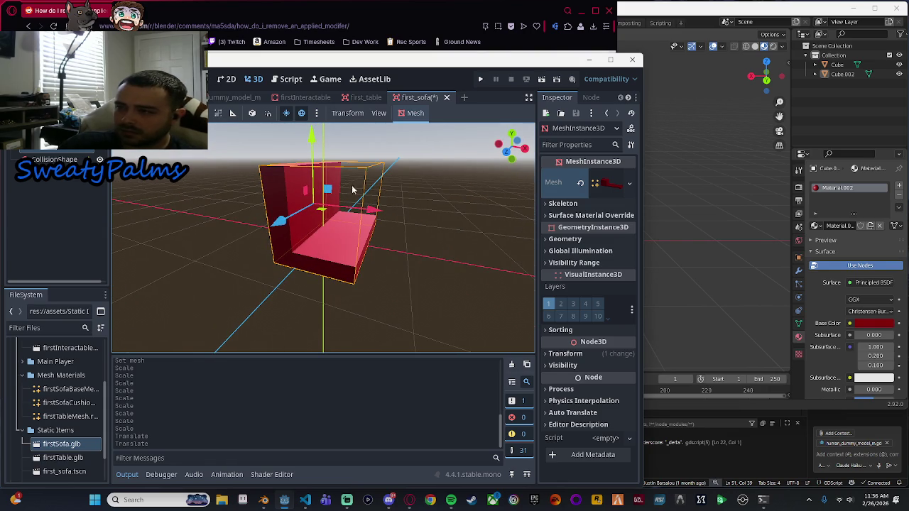
Make the sofa slightly shorter and narrower, lower it a touch, and select CollisionShape3D.
{"action": "key", "text": "r"}
{"action": "left_click_drag", "start_coordinate": [312, 140], "coordinate": [311, 153]}
{"action": "key", "text": "KP_1"}
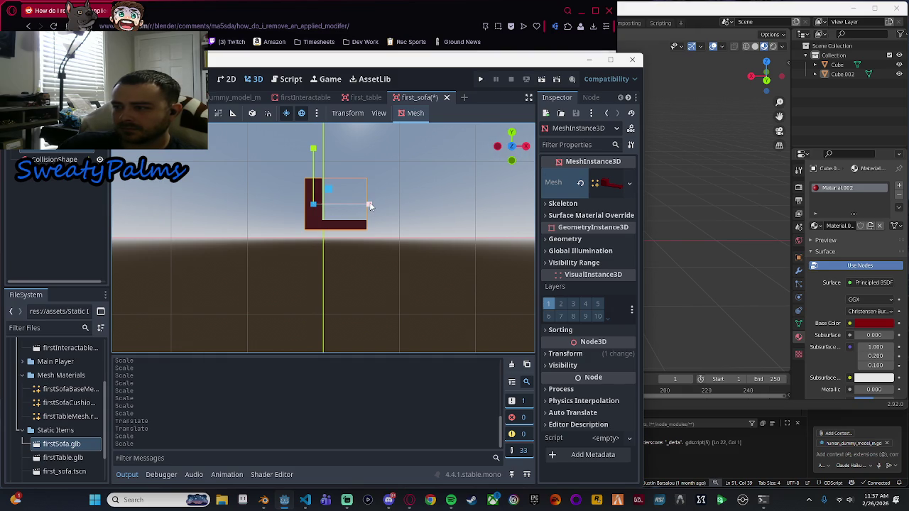
{"action": "mouse_move", "coordinate": [369, 206]}
{"action": "left_mouse_down"}
{"action": "mouse_move", "coordinate": [377, 247]}
{"action": "mouse_move", "coordinate": [274, 276]}
{"action": "mouse_move", "coordinate": [257, 296]}
{"action": "left_mouse_up"}
{"action": "key", "text": "KP_1"}
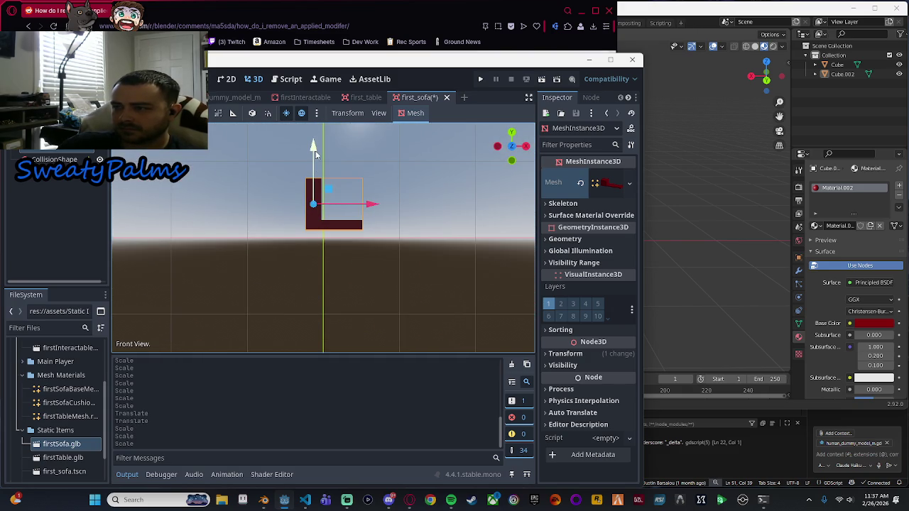
{"action": "left_click_drag", "start_coordinate": [316, 164], "coordinate": [316, 163]}
{"action": "left_click_drag", "start_coordinate": [433, 239], "coordinate": [367, 276]}
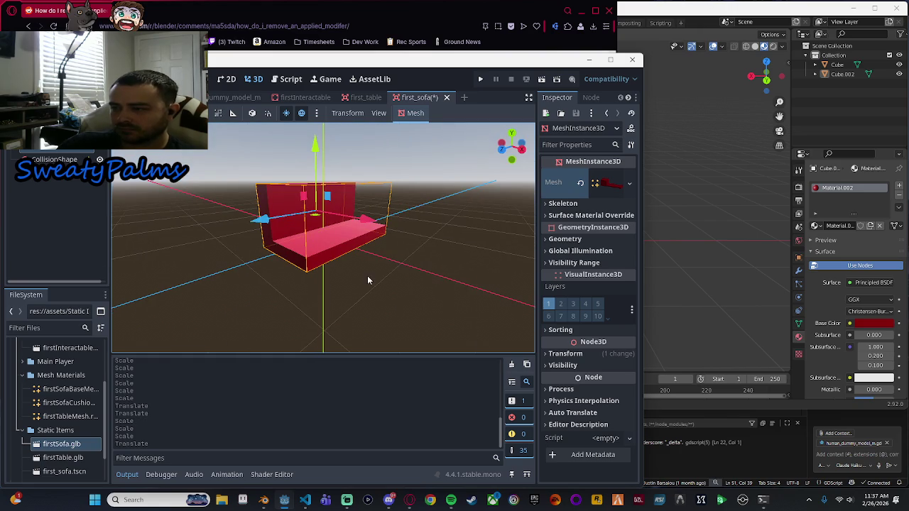
{"action": "left_click", "coordinate": [42, 159]}
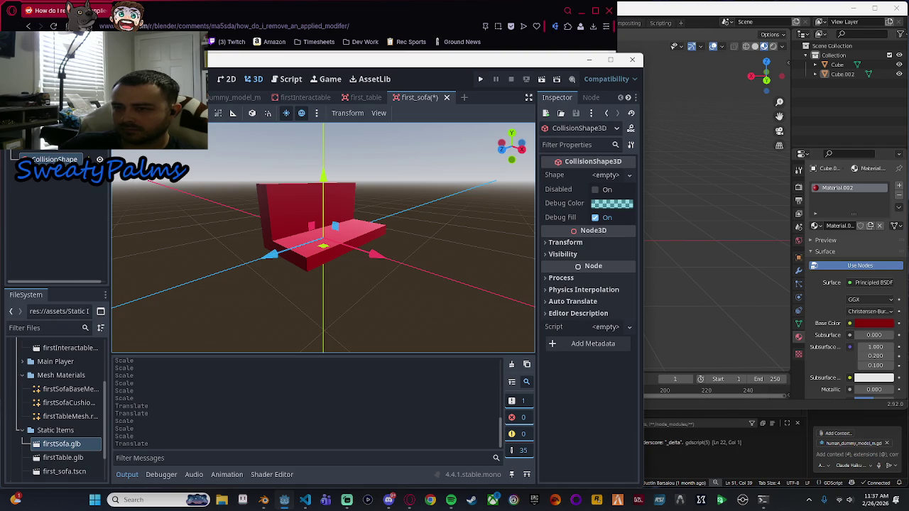
Add a child MeshInstance3D under the sofa node and dismiss its configuration warning.
{"action": "left_click", "coordinate": [57, 150]}
{"action": "right_click", "coordinate": [57, 149]}
{"action": "left_click", "coordinate": [92, 157]}
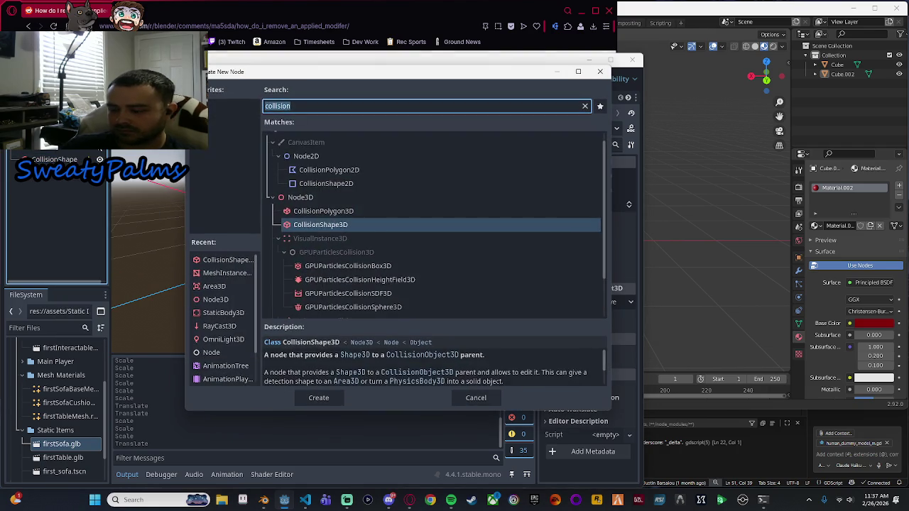
{"action": "type", "text": "mesh"}
{"action": "key", "text": "Return"}
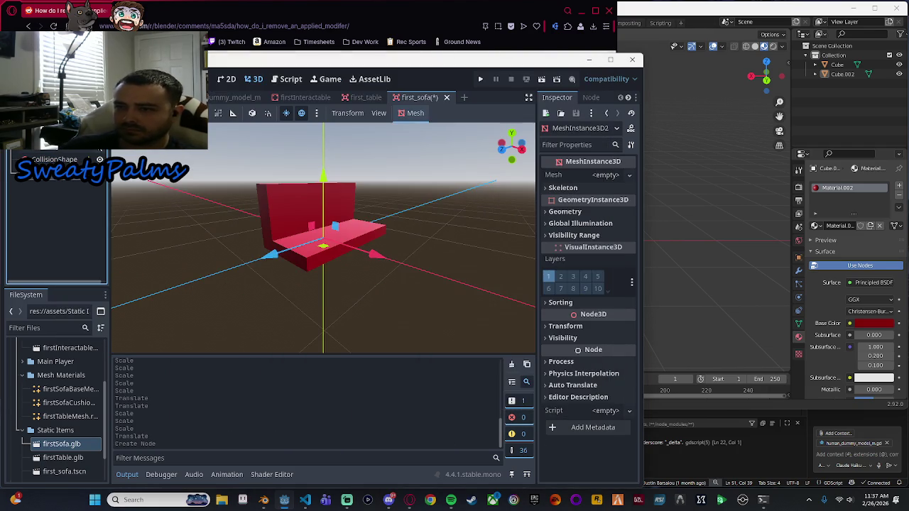
{"action": "left_click_drag", "start_coordinate": [60, 158], "coordinate": [61, 159]}
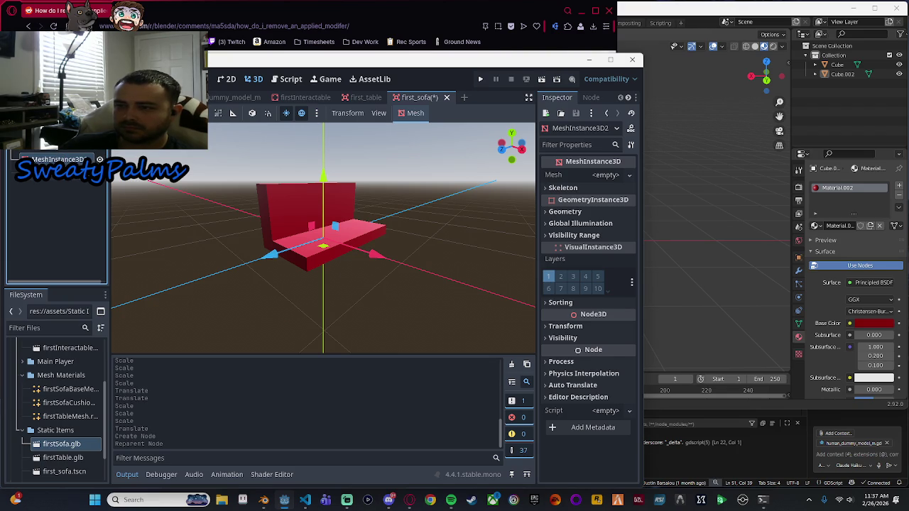
{"action": "left_click", "coordinate": [462, 271]}
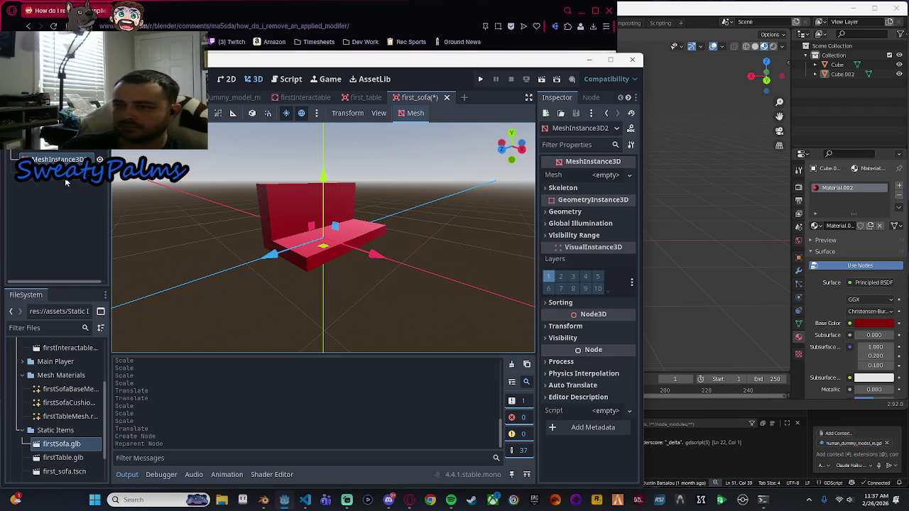
{"action": "scroll", "coordinate": [308, 318], "scroll_direction": "up", "scroll_amount": 3}
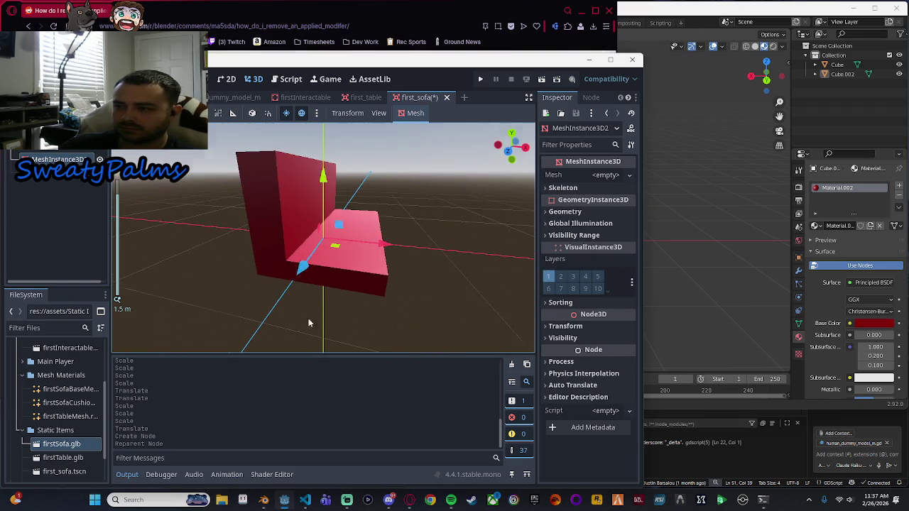
{"action": "left_click_drag", "start_coordinate": [308, 323], "coordinate": [308, 298]}
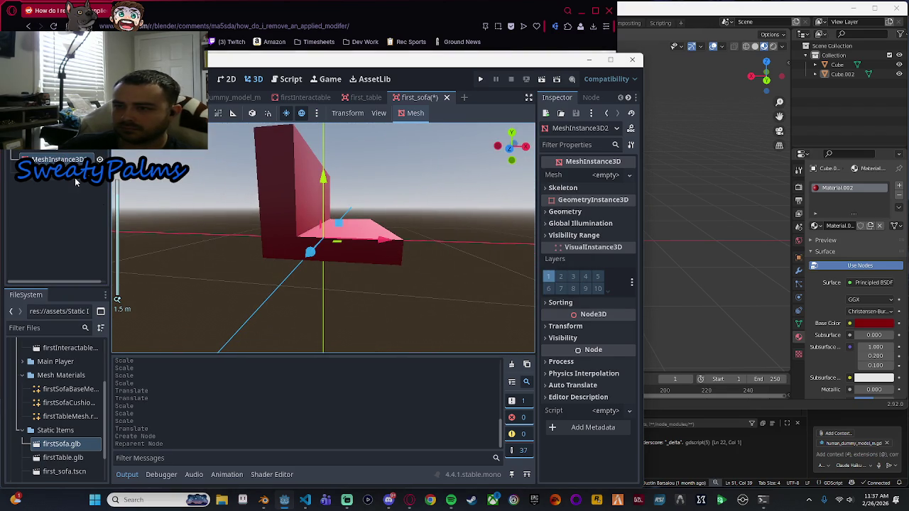
{"action": "left_click", "coordinate": [357, 101]}
{"action": "left_click", "coordinate": [419, 97]}
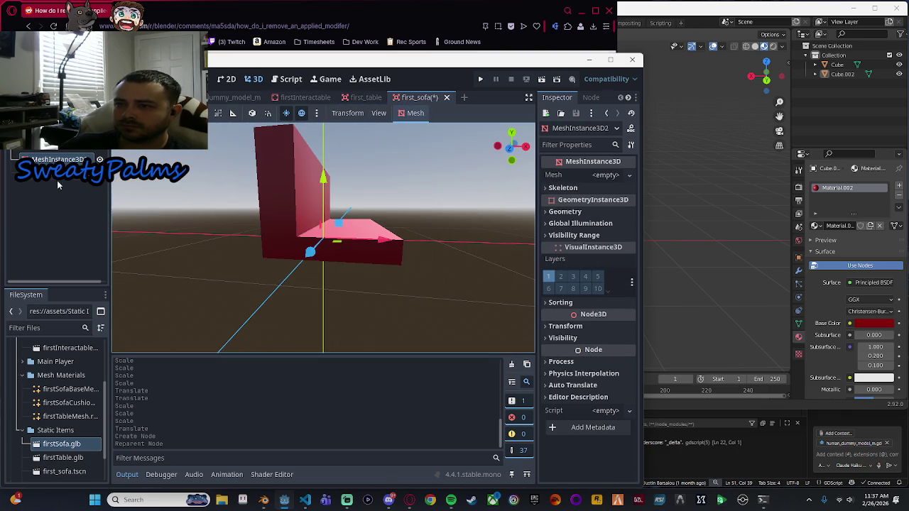
Rename the sofa's existing mesh node to base and begin renaming the new mesh node.
{"action": "left_click", "coordinate": [68, 154]}
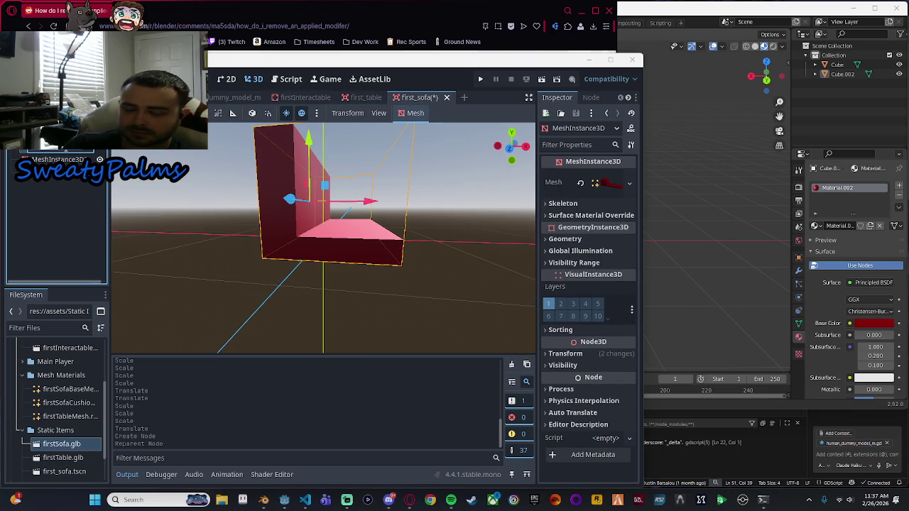
{"action": "double_click", "coordinate": [69, 154]}
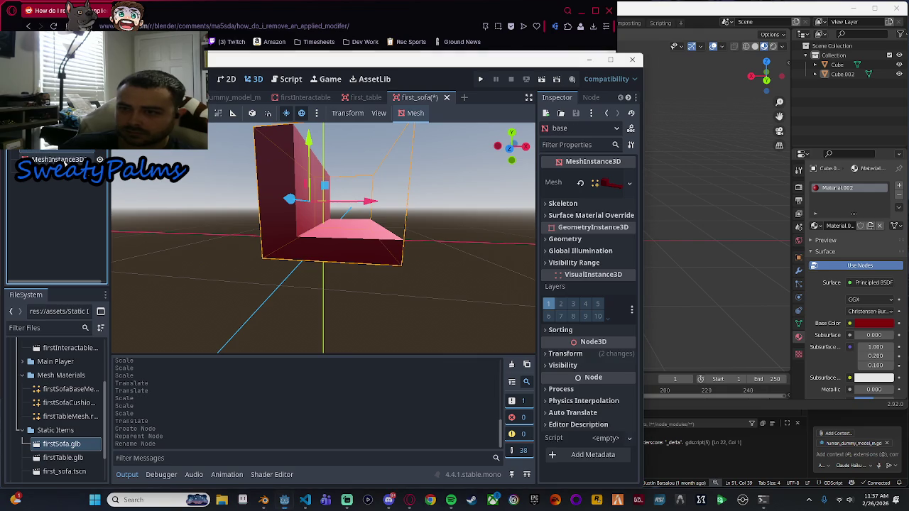
{"action": "type", "text": "base"}
{"action": "key", "text": "Return"}
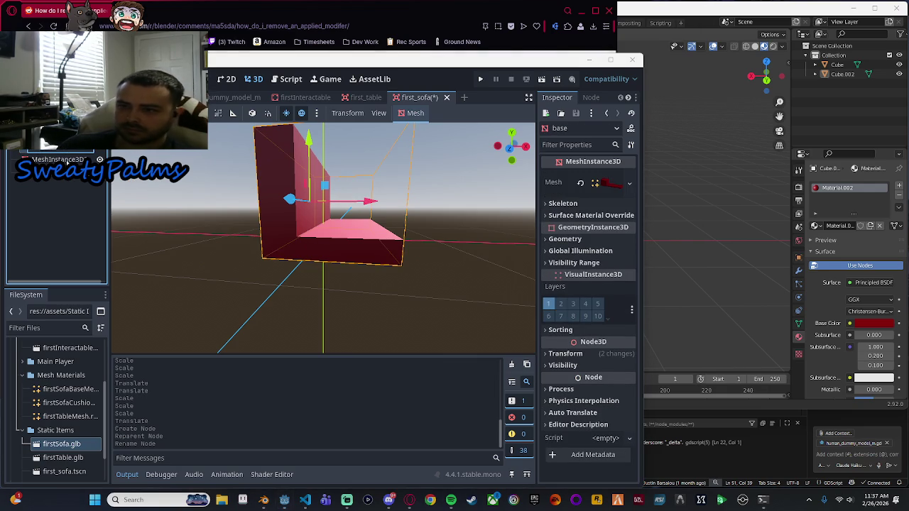
{"action": "left_click", "coordinate": [64, 159]}
{"action": "left_click", "coordinate": [64, 160]}
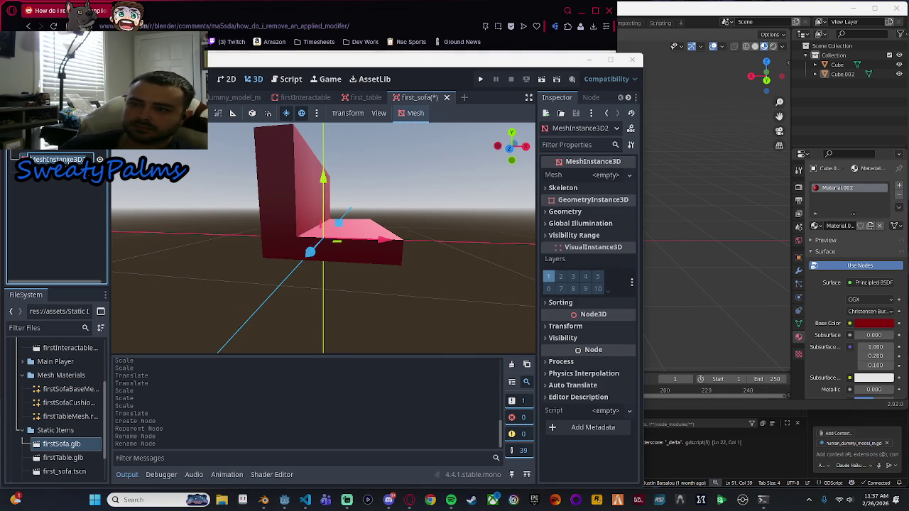
{"action": "type", "text": "l"}
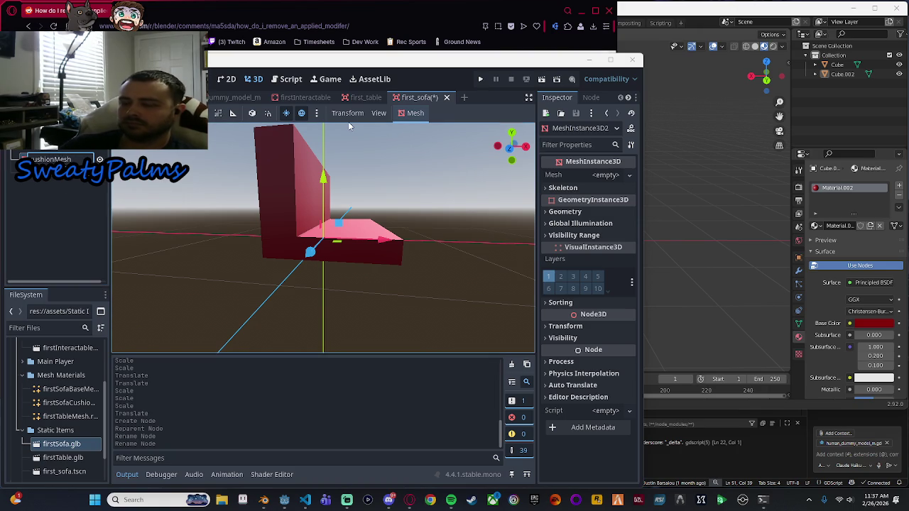
Confirm the cushionMesh name and load Mesh Materials/firstSofaCushionMesh.res as its mesh.
{"action": "key", "text": "Return"}
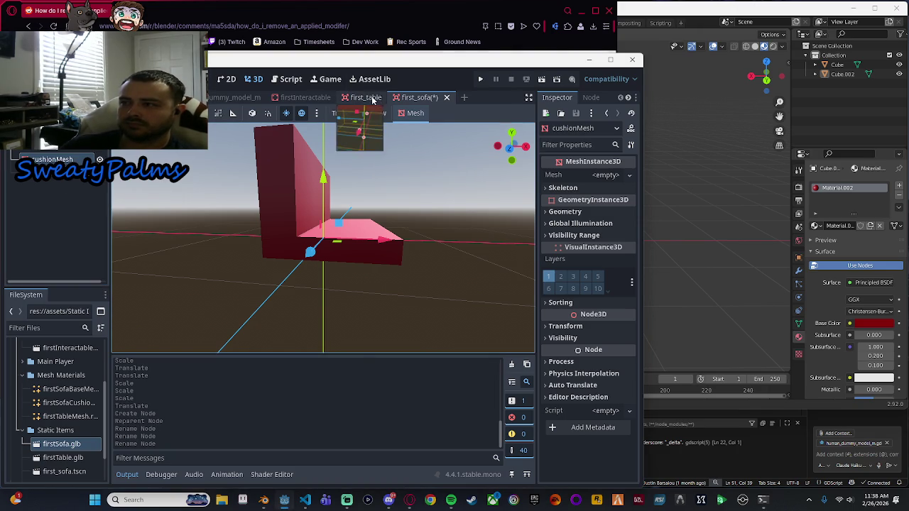
{"action": "left_click", "coordinate": [366, 97]}
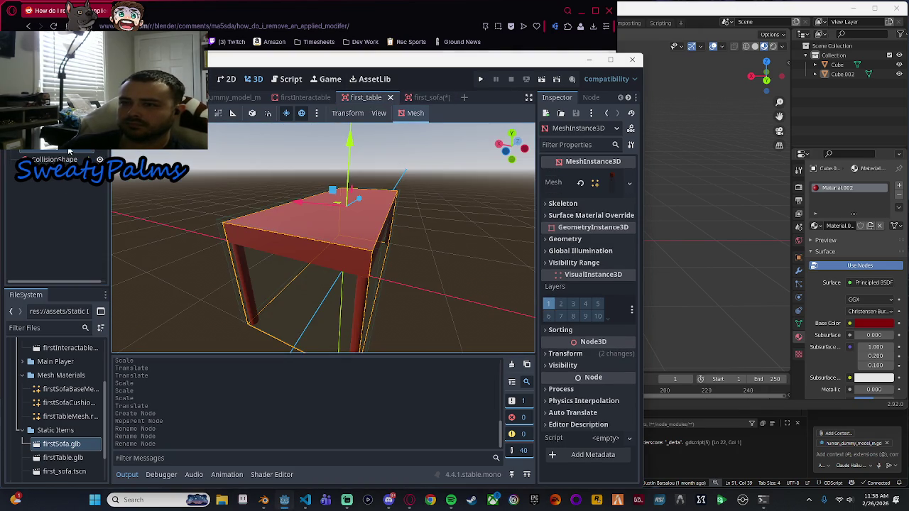
{"action": "left_click", "coordinate": [428, 98]}
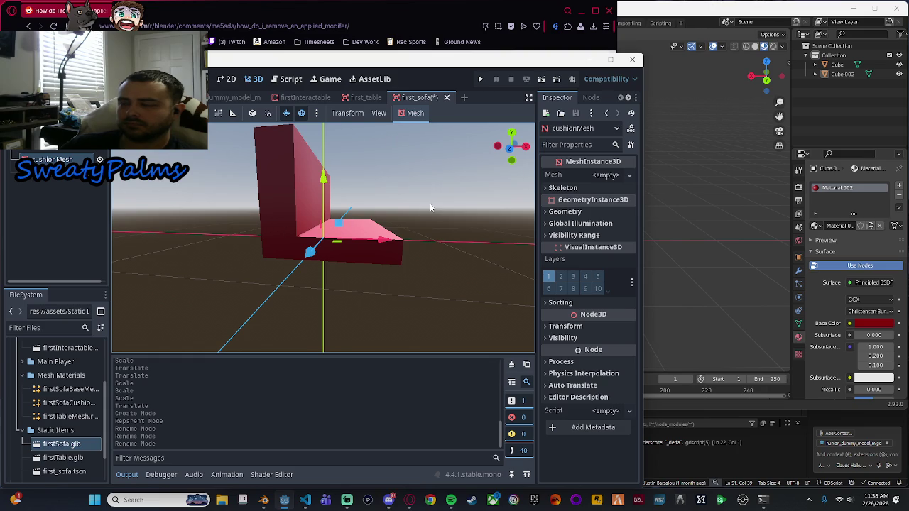
{"action": "left_click_drag", "start_coordinate": [430, 203], "coordinate": [423, 229]}
{"action": "left_click", "coordinate": [628, 175]}
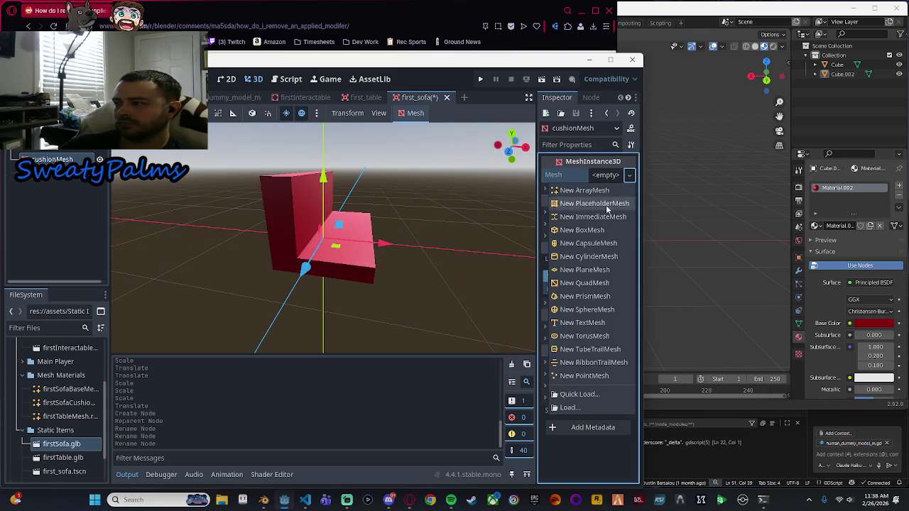
{"action": "left_click", "coordinate": [579, 408]}
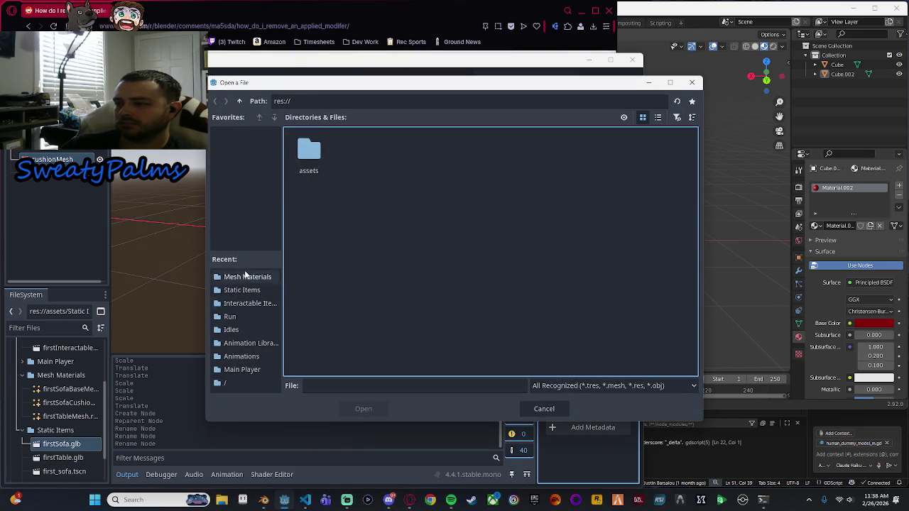
{"action": "left_click", "coordinate": [244, 276]}
{"action": "double_click", "coordinate": [357, 151]}
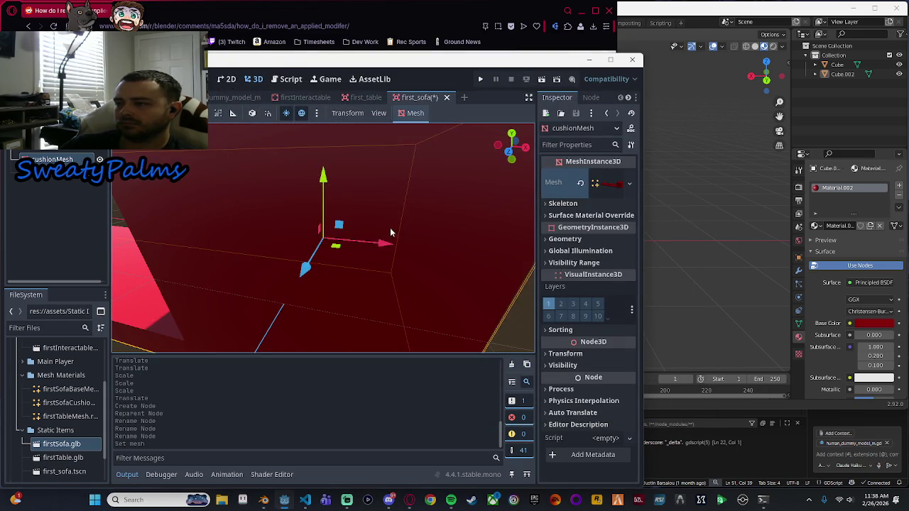
In front view, reposition the cushion on X and Y and narrow it along X.
{"action": "mouse_move", "coordinate": [390, 227]}
{"action": "left_mouse_down"}
{"action": "mouse_move", "coordinate": [469, 263]}
{"action": "mouse_move", "coordinate": [454, 259]}
{"action": "left_mouse_up"}
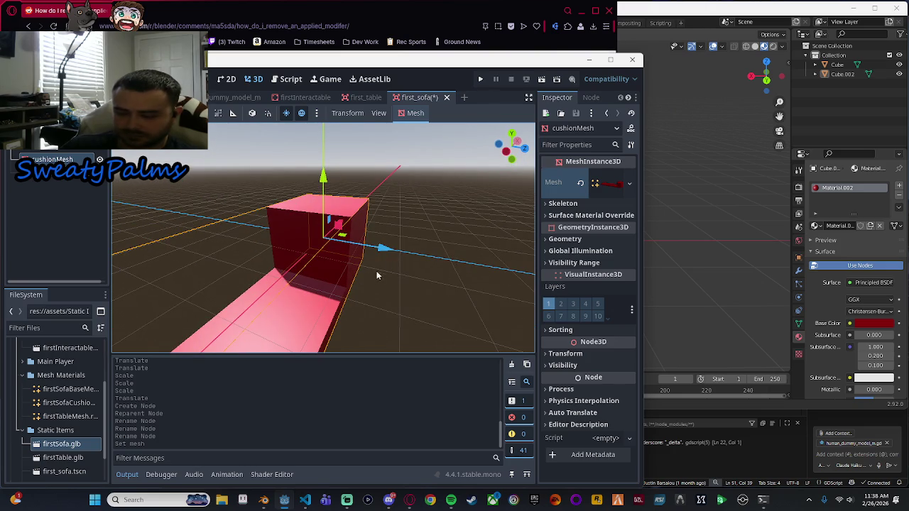
{"action": "left_click_drag", "start_coordinate": [428, 228], "coordinate": [319, 219]}
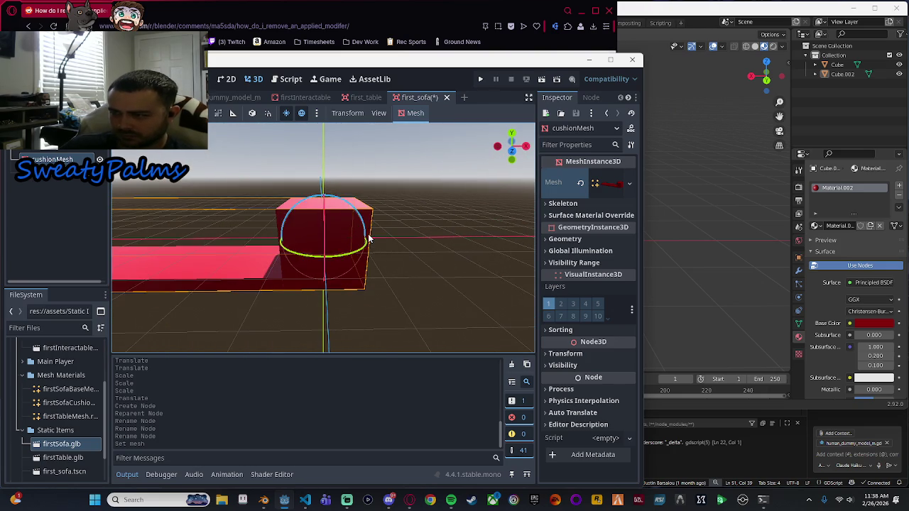
{"action": "mouse_move", "coordinate": [378, 238]}
{"action": "left_mouse_down"}
{"action": "mouse_move", "coordinate": [323, 240]}
{"action": "mouse_move", "coordinate": [379, 261]}
{"action": "left_mouse_up"}
{"action": "key", "text": "KP_1"}
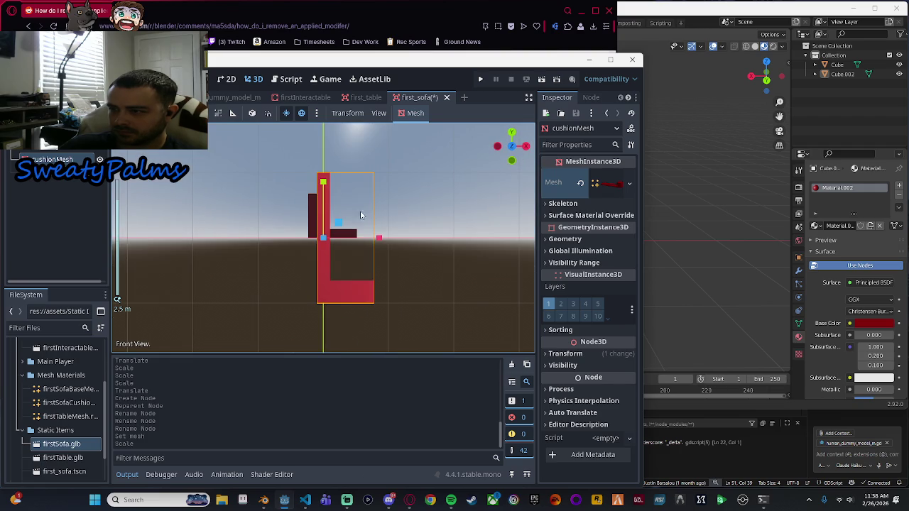
{"action": "key", "text": "w"}
{"action": "left_click_drag", "start_coordinate": [325, 235], "coordinate": [330, 199]}
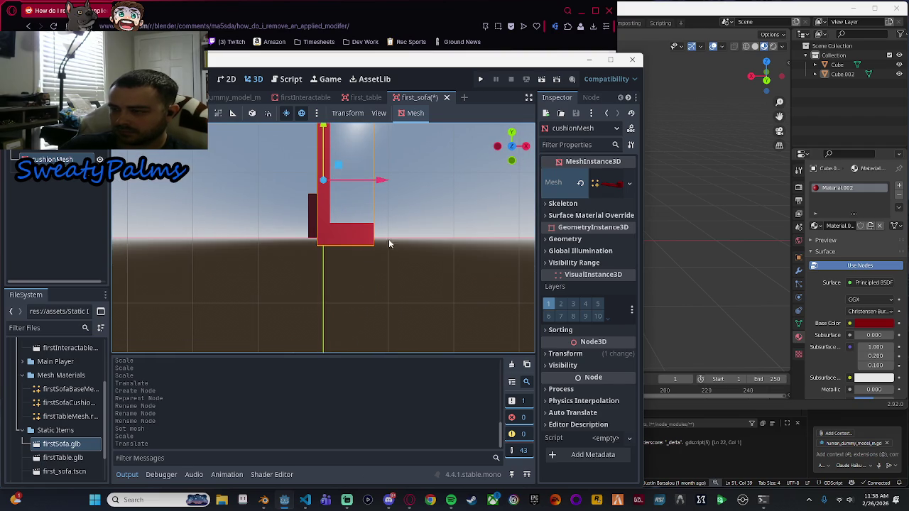
{"action": "left_click_drag", "start_coordinate": [377, 179], "coordinate": [446, 193]}
{"action": "left_click_drag", "start_coordinate": [390, 122], "coordinate": [395, 182]}
{"action": "key", "text": "r"}
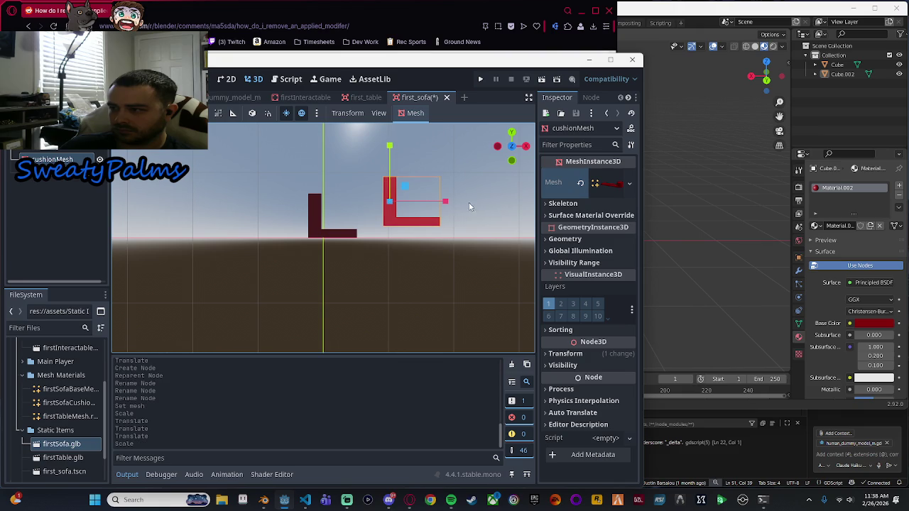
{"action": "left_click_drag", "start_coordinate": [446, 201], "coordinate": [438, 201]}
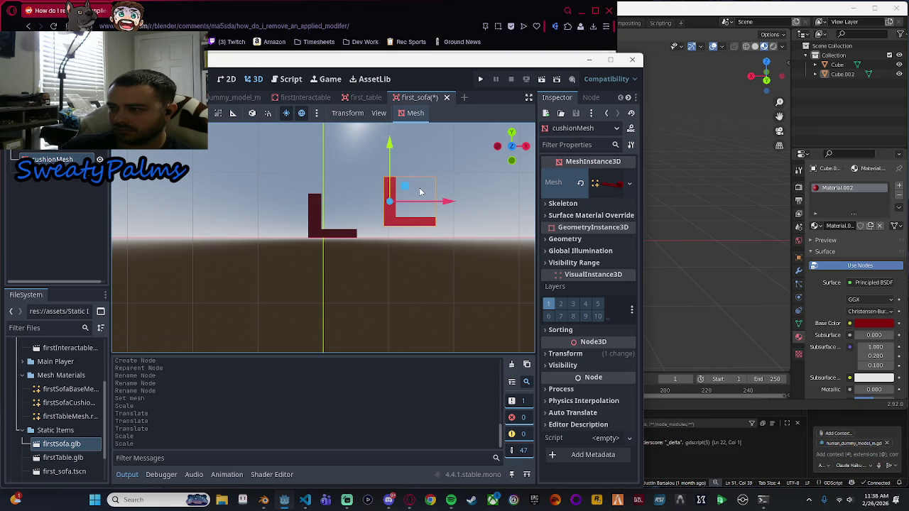
Move the cushion left onto the sofa base and shrink it vertically.
{"action": "key", "text": "e"}
{"action": "key", "text": "q"}
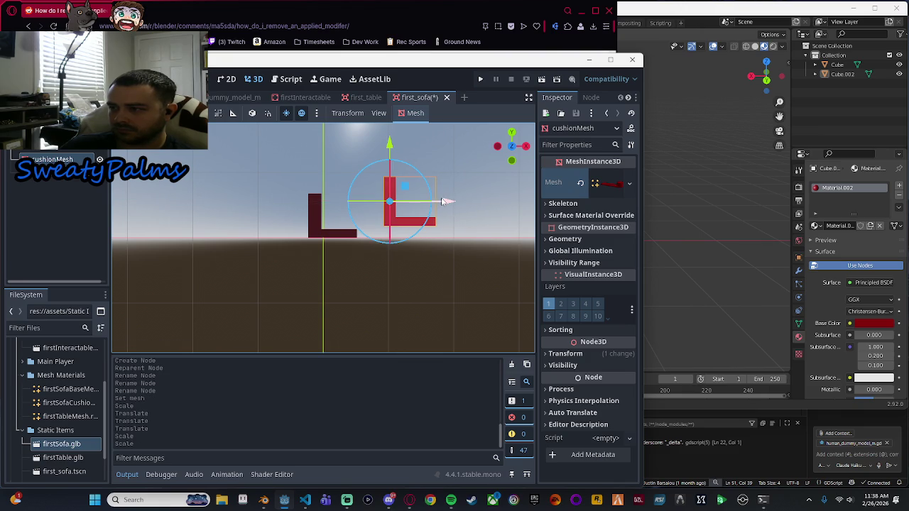
{"action": "left_click_drag", "start_coordinate": [449, 203], "coordinate": [370, 205]}
{"action": "key", "text": "r"}
{"action": "left_click_drag", "start_coordinate": [328, 147], "coordinate": [329, 151]}
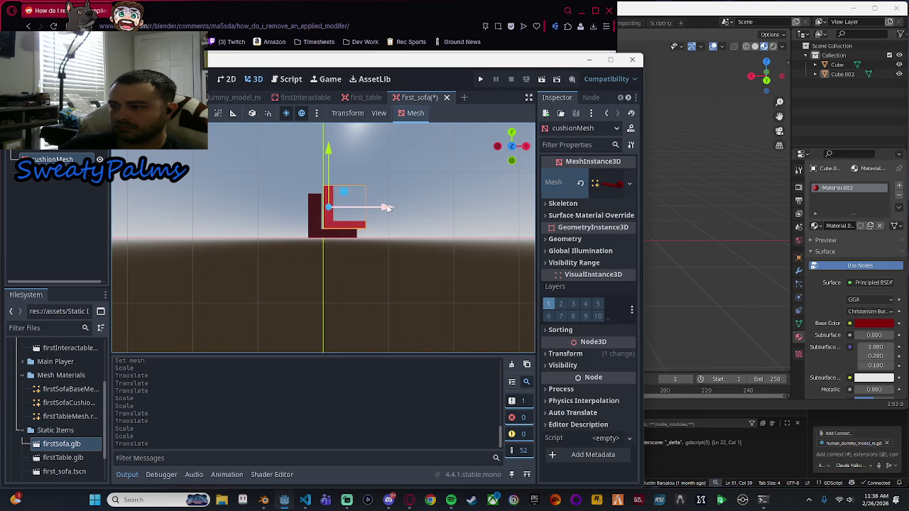
{"action": "left_click_drag", "start_coordinate": [381, 206], "coordinate": [385, 207]}
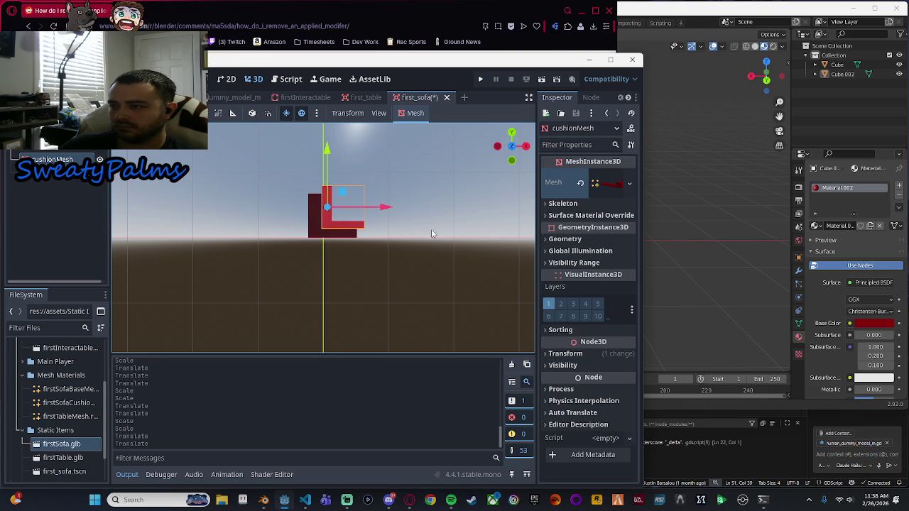
Nudge the cushion slightly down and left, then narrow it from its right side.
{"action": "scroll", "coordinate": [432, 233], "scroll_direction": "up", "scroll_amount": 5}
{"action": "scroll", "coordinate": [443, 190], "scroll_direction": "up", "scroll_amount": 2}
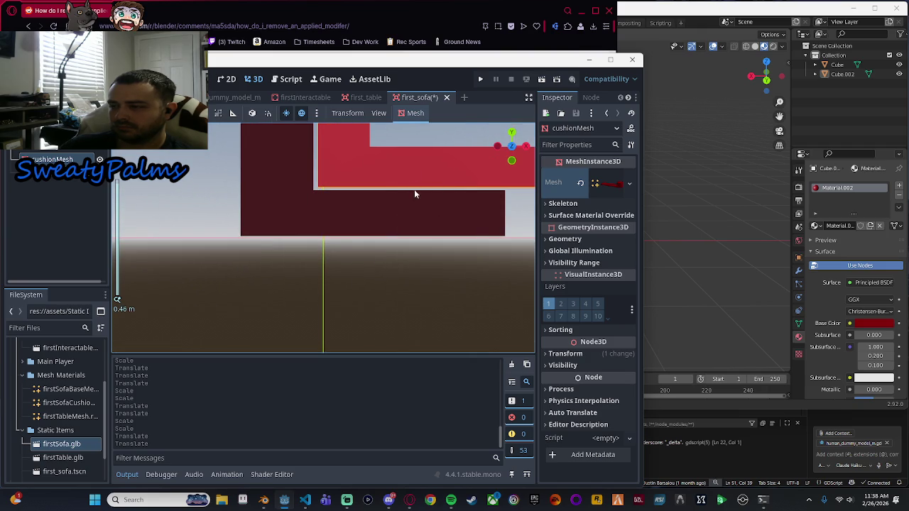
{"action": "mouse_move", "coordinate": [419, 199]}
{"action": "left_mouse_down"}
{"action": "mouse_move", "coordinate": [419, 260]}
{"action": "mouse_move", "coordinate": [410, 234]}
{"action": "left_mouse_up"}
{"action": "scroll", "coordinate": [402, 173], "scroll_direction": "down", "scroll_amount": 4}
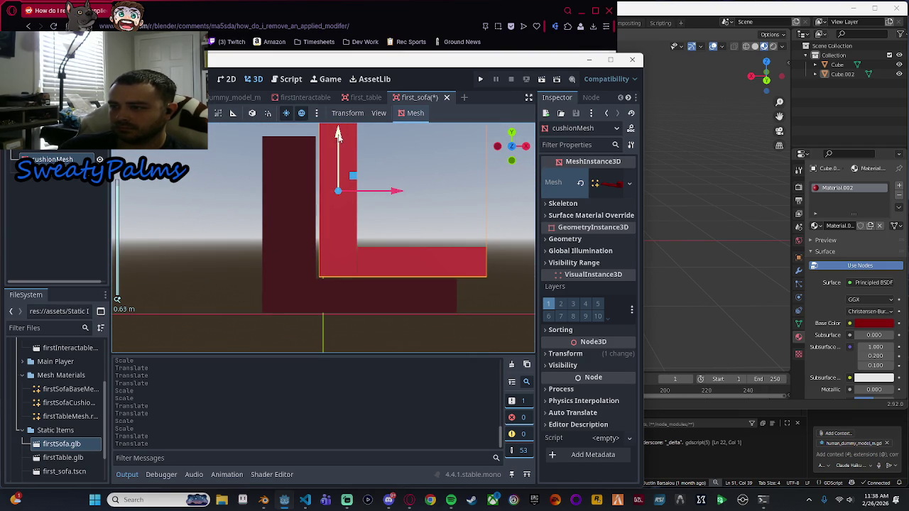
{"action": "scroll", "coordinate": [369, 215], "scroll_direction": "up", "scroll_amount": 6}
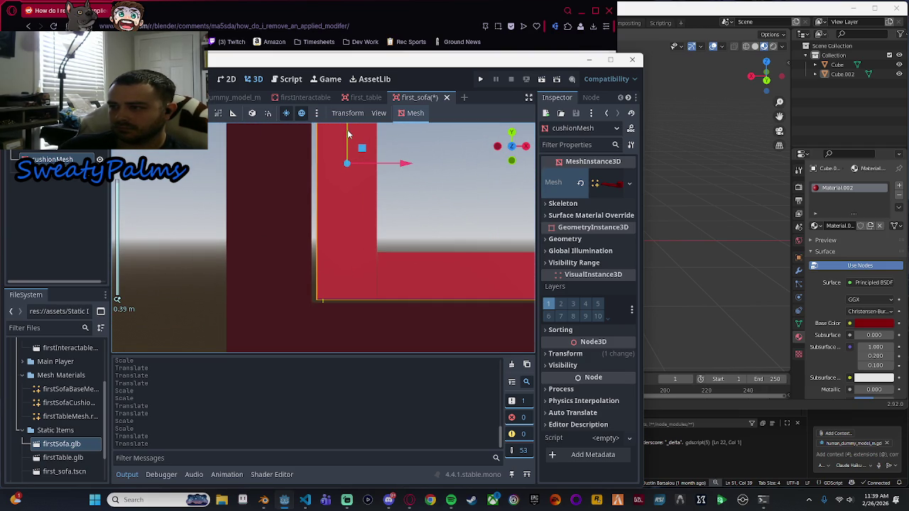
{"action": "scroll", "coordinate": [347, 133], "scroll_direction": "down", "scroll_amount": 2}
{"action": "left_click_drag", "start_coordinate": [344, 130], "coordinate": [345, 137]}
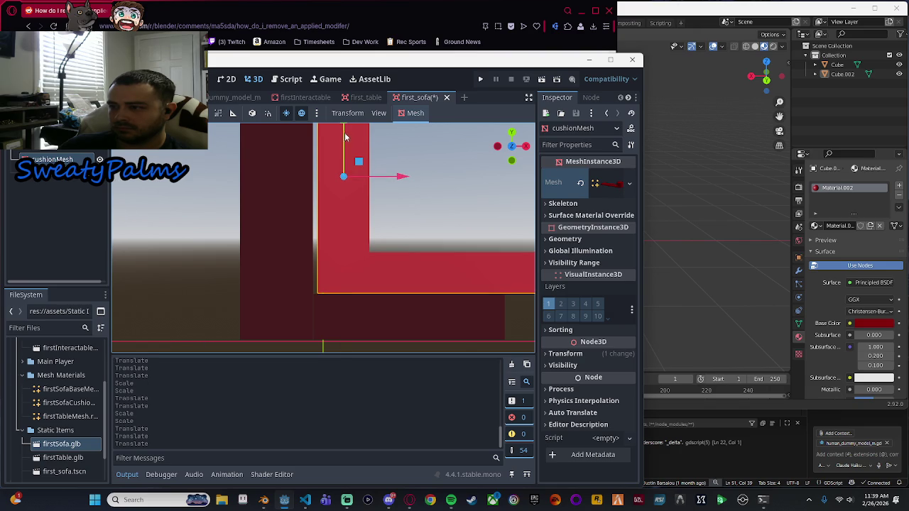
{"action": "left_click_drag", "start_coordinate": [401, 179], "coordinate": [396, 177]}
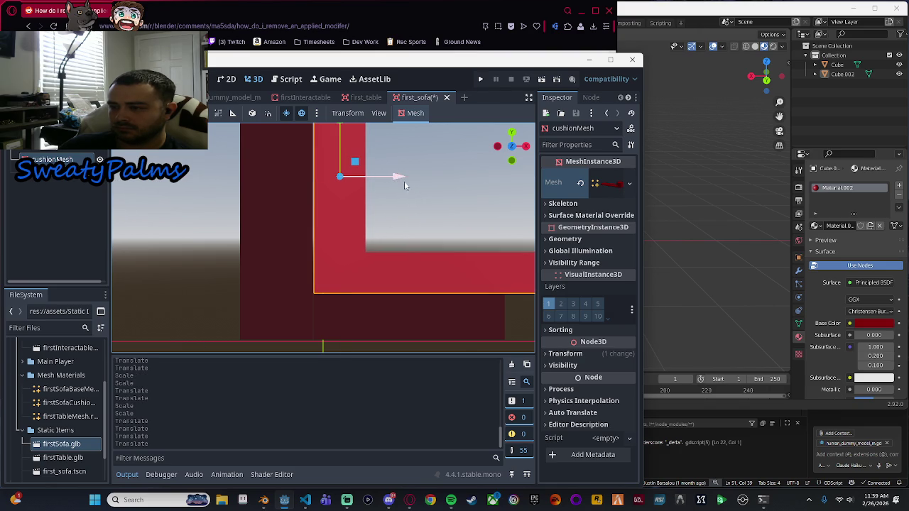
{"action": "scroll", "coordinate": [416, 244], "scroll_direction": "down", "scroll_amount": 3}
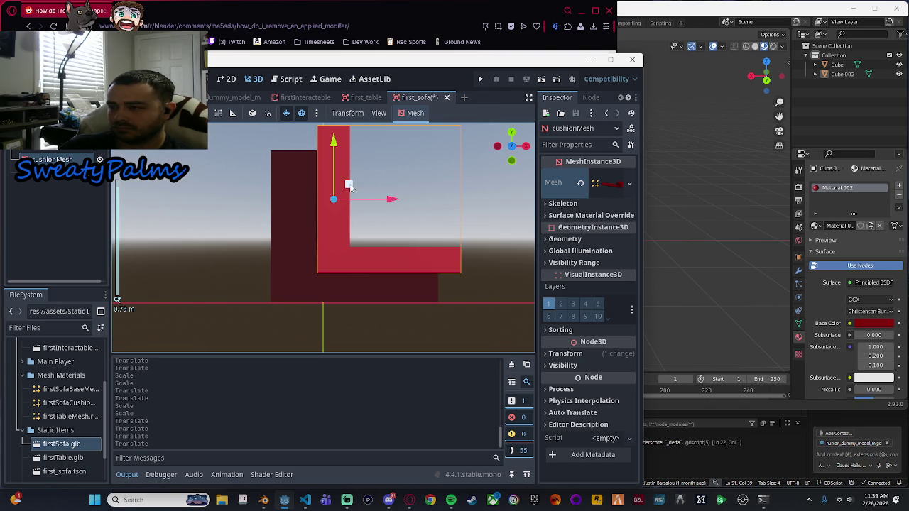
{"action": "mouse_move", "coordinate": [348, 186]}
{"action": "left_mouse_down"}
{"action": "mouse_move", "coordinate": [448, 237]}
{"action": "mouse_move", "coordinate": [349, 240]}
{"action": "left_mouse_up"}
Narrow the cushion's depth so it fits inside the sofa frame.
{"action": "key", "text": "w"}
{"action": "scroll", "coordinate": [380, 202], "scroll_direction": "up", "scroll_amount": 3}
{"action": "scroll", "coordinate": [447, 237], "scroll_direction": "down", "scroll_amount": 5}
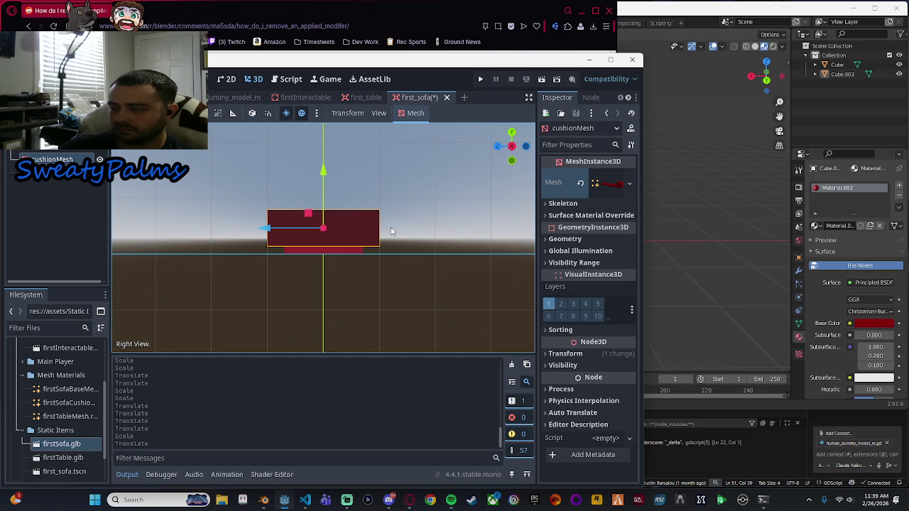
{"action": "key", "text": "e"}
{"action": "key", "text": "r"}
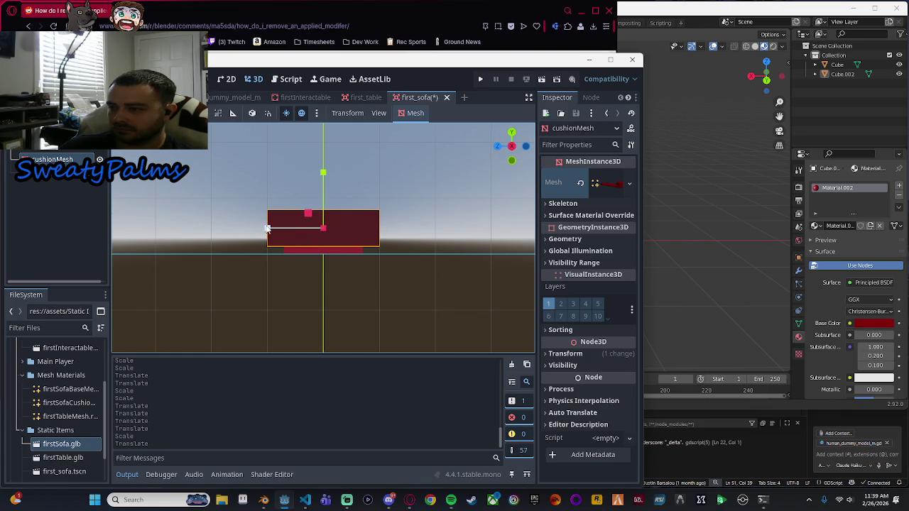
{"action": "left_click_drag", "start_coordinate": [267, 228], "coordinate": [281, 229]}
{"action": "scroll", "coordinate": [242, 223], "scroll_direction": "up", "scroll_amount": 5}
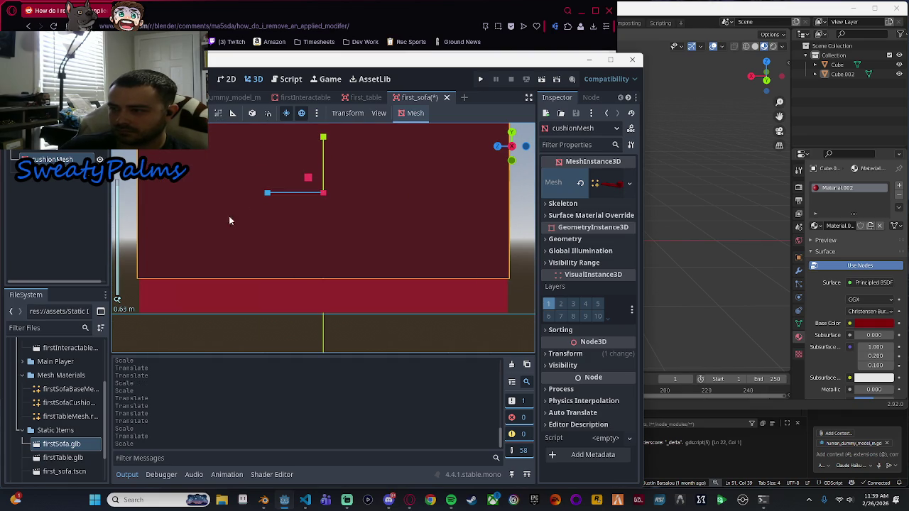
{"action": "left_click_drag", "start_coordinate": [269, 192], "coordinate": [270, 196]}
{"action": "scroll", "coordinate": [484, 323], "scroll_direction": "down", "scroll_amount": 5}
{"action": "mouse_move", "coordinate": [484, 323]}
{"action": "left_mouse_down"}
{"action": "mouse_move", "coordinate": [407, 332]}
{"action": "mouse_move", "coordinate": [319, 316]}
{"action": "mouse_move", "coordinate": [431, 333]}
{"action": "mouse_move", "coordinate": [445, 295]}
{"action": "left_mouse_up"}
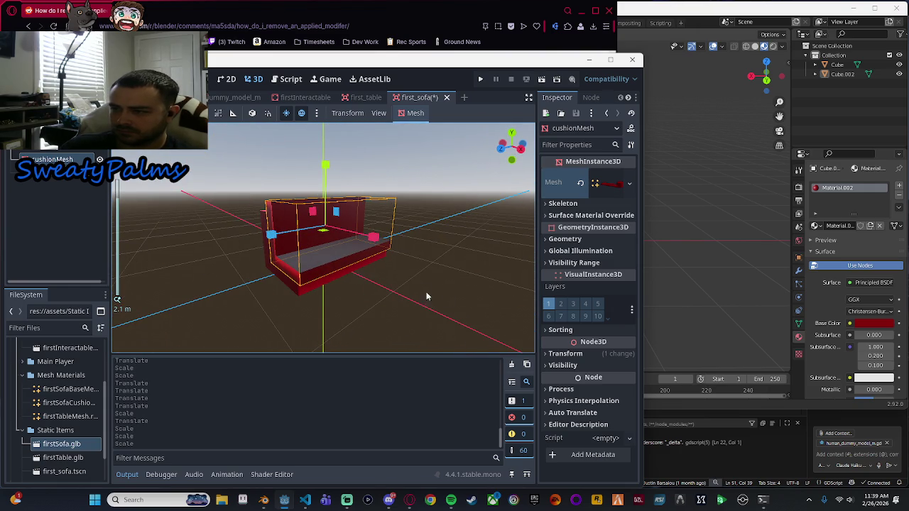
Undo the cushion's last resize and select the firstSofa area node.
{"action": "key", "text": "ctrl+z"}
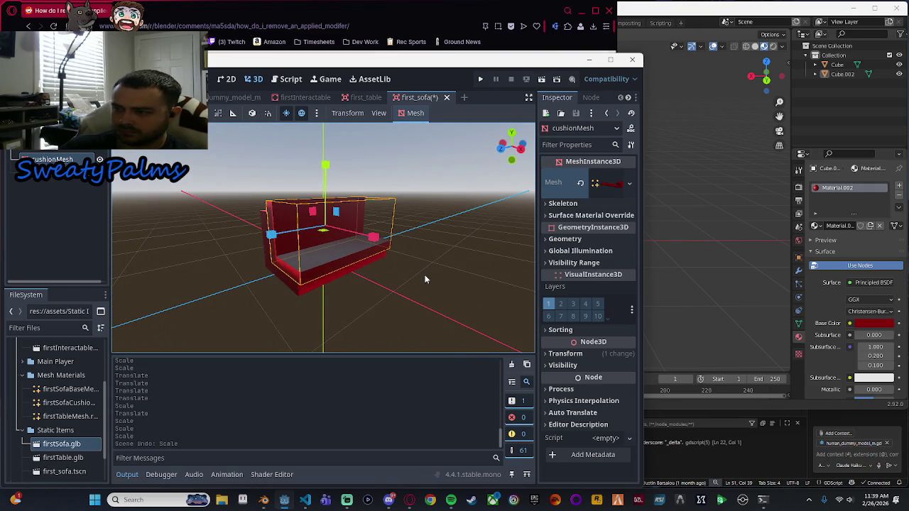
{"action": "left_click_drag", "start_coordinate": [424, 279], "coordinate": [333, 255]}
{"action": "left_click", "coordinate": [320, 241]}
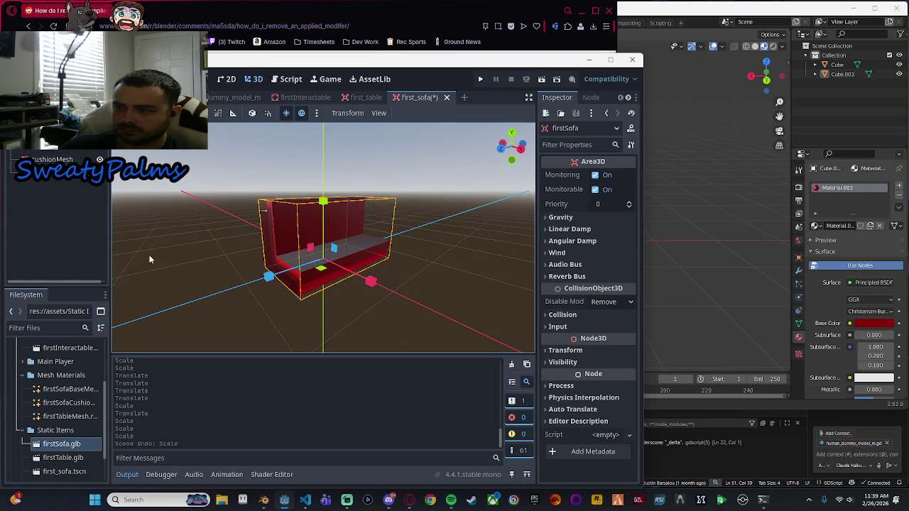
{"action": "mouse_move", "coordinate": [149, 255]}
{"action": "left_mouse_down"}
{"action": "mouse_move", "coordinate": [227, 281]}
{"action": "mouse_move", "coordinate": [293, 252]}
{"action": "left_mouse_up"}
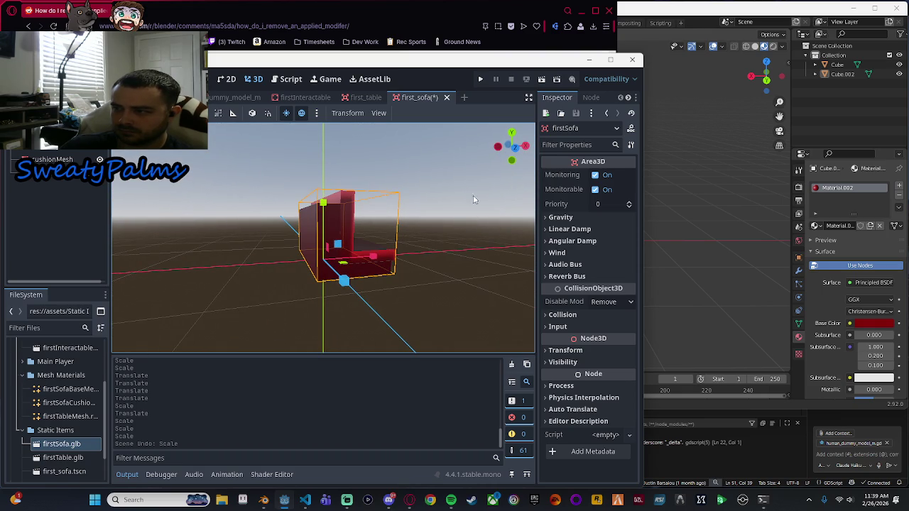
{"action": "mouse_move", "coordinate": [469, 188]}
{"action": "left_mouse_down"}
{"action": "mouse_move", "coordinate": [243, 217]}
{"action": "mouse_move", "coordinate": [450, 203]}
{"action": "mouse_move", "coordinate": [408, 199]}
{"action": "left_mouse_up"}
{"action": "scroll", "coordinate": [442, 199], "scroll_direction": "up", "scroll_amount": 1}
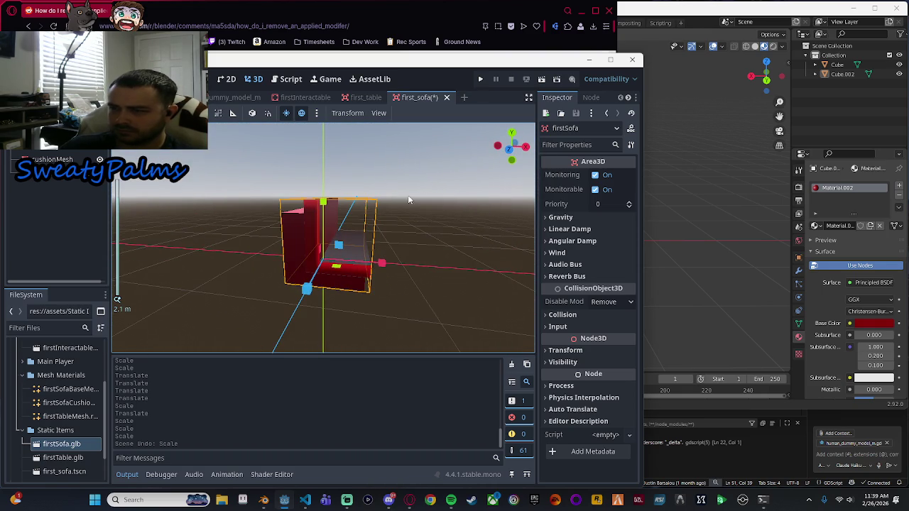
Select the sofa's CollisionShape3D, then widen it, adjust its depth, make it taller and raise it.
{"action": "left_click", "coordinate": [53, 170]}
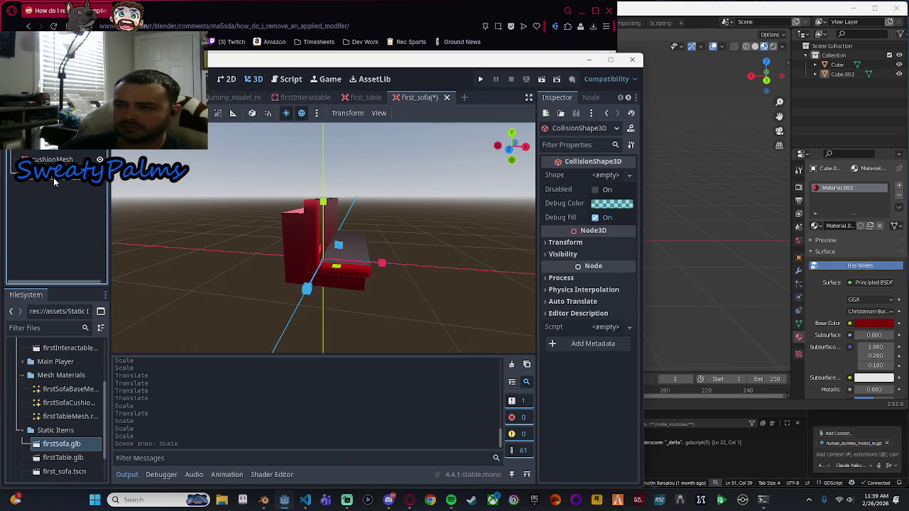
{"action": "scroll", "coordinate": [377, 317], "scroll_direction": "up", "scroll_amount": 5}
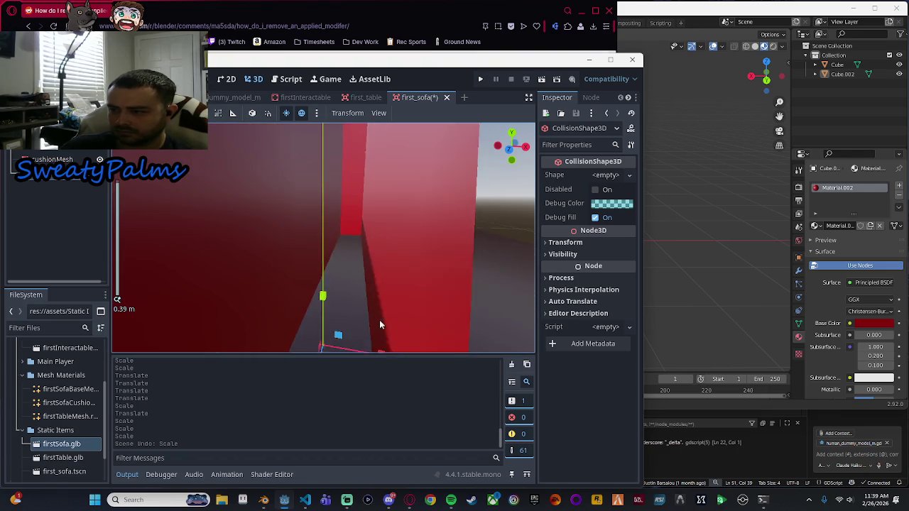
{"action": "scroll", "coordinate": [334, 249], "scroll_direction": "down", "scroll_amount": 5}
{"action": "mouse_move", "coordinate": [332, 243]}
{"action": "left_mouse_down"}
{"action": "mouse_move", "coordinate": [325, 194]}
{"action": "mouse_move", "coordinate": [325, 209]}
{"action": "left_mouse_up"}
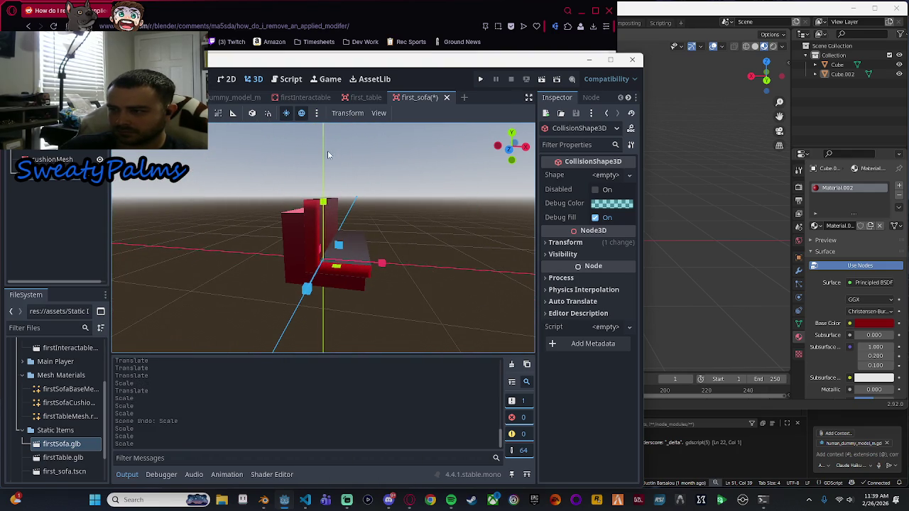
{"action": "left_click_drag", "start_coordinate": [375, 268], "coordinate": [381, 265]}
{"action": "mouse_move", "coordinate": [382, 264]}
{"action": "left_mouse_down"}
{"action": "mouse_move", "coordinate": [414, 265]}
{"action": "mouse_move", "coordinate": [383, 264]}
{"action": "mouse_move", "coordinate": [362, 276]}
{"action": "mouse_move", "coordinate": [358, 270]}
{"action": "left_mouse_up"}
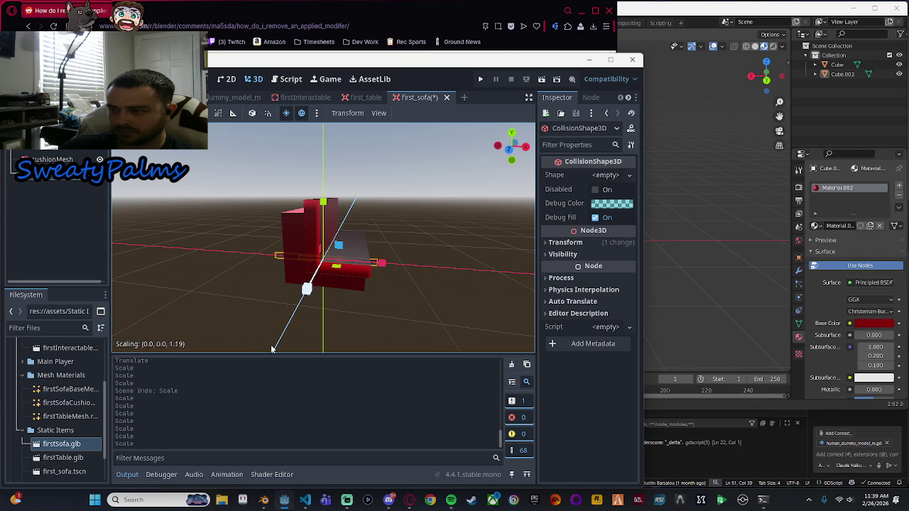
{"action": "mouse_move", "coordinate": [302, 289]}
{"action": "left_mouse_down"}
{"action": "mouse_move", "coordinate": [301, 319]}
{"action": "mouse_move", "coordinate": [316, 276]}
{"action": "left_mouse_up"}
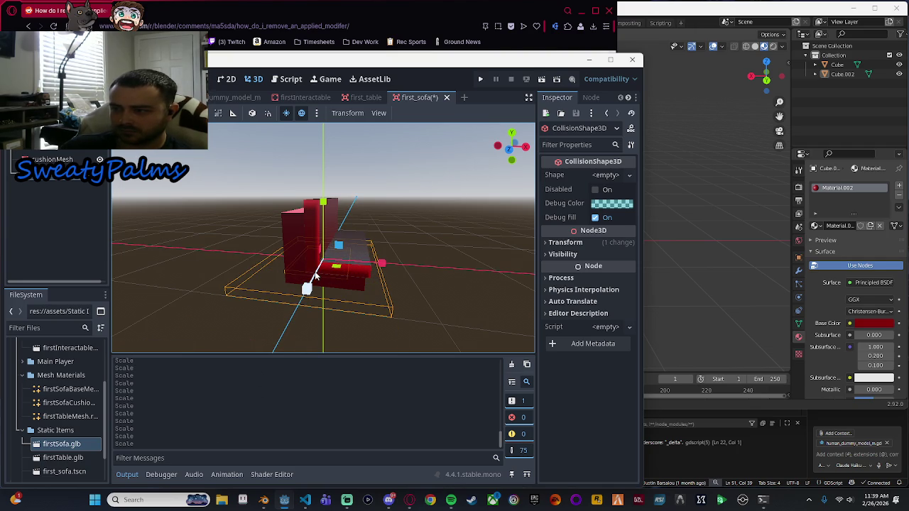
{"action": "left_click_drag", "start_coordinate": [323, 202], "coordinate": [325, 158]}
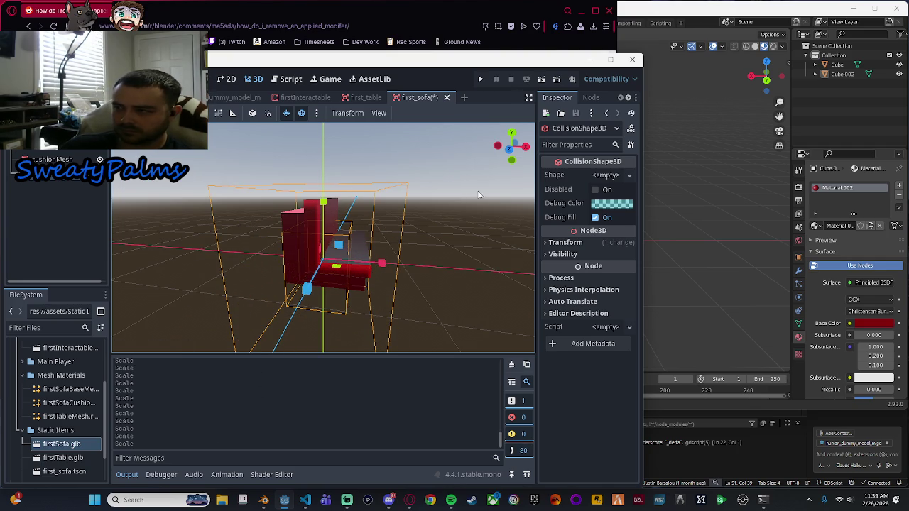
{"action": "left_click", "coordinate": [509, 150]}
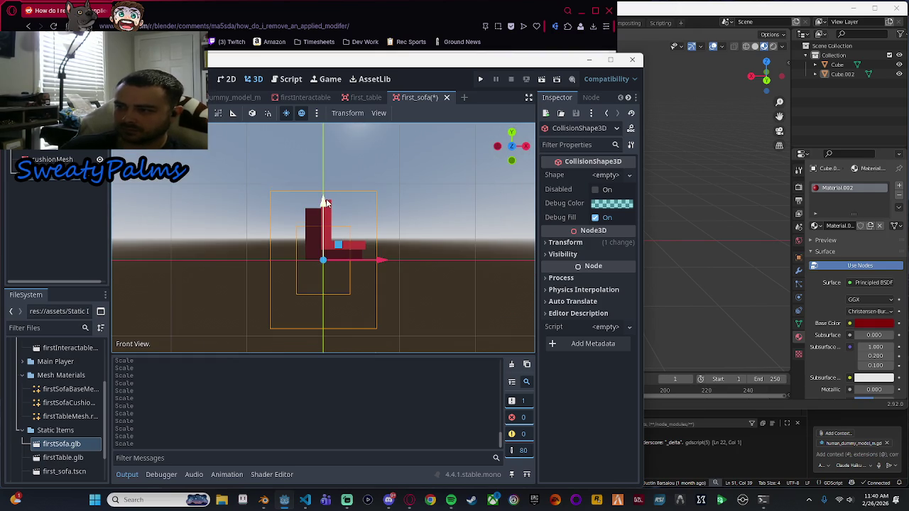
{"action": "mouse_move", "coordinate": [326, 203]}
{"action": "left_mouse_down"}
{"action": "mouse_move", "coordinate": [325, 169]}
{"action": "mouse_move", "coordinate": [328, 229]}
{"action": "mouse_move", "coordinate": [315, 203]}
{"action": "left_mouse_up"}
In front view, adjust the collision shape's height and narrow it along X.
{"action": "key", "text": "r"}
{"action": "left_click_drag", "start_coordinate": [323, 170], "coordinate": [323, 173]}
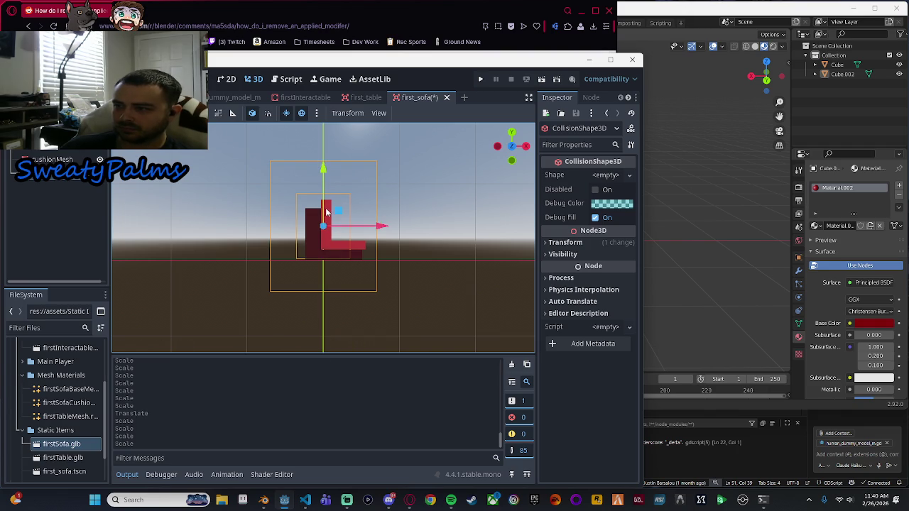
{"action": "left_click_drag", "start_coordinate": [323, 171], "coordinate": [323, 169]}
{"action": "left_click_drag", "start_coordinate": [511, 149], "coordinate": [497, 158]}
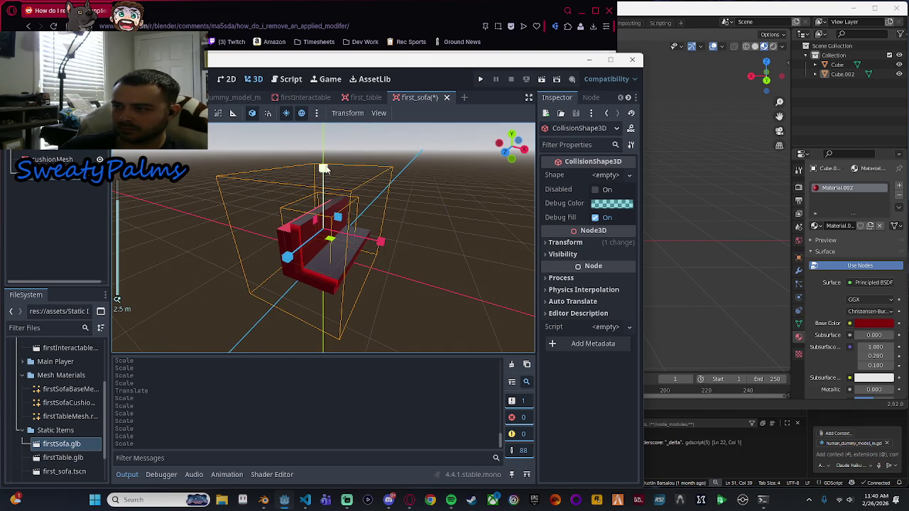
{"action": "left_click_drag", "start_coordinate": [323, 169], "coordinate": [328, 151]}
{"action": "left_click", "coordinate": [509, 153]}
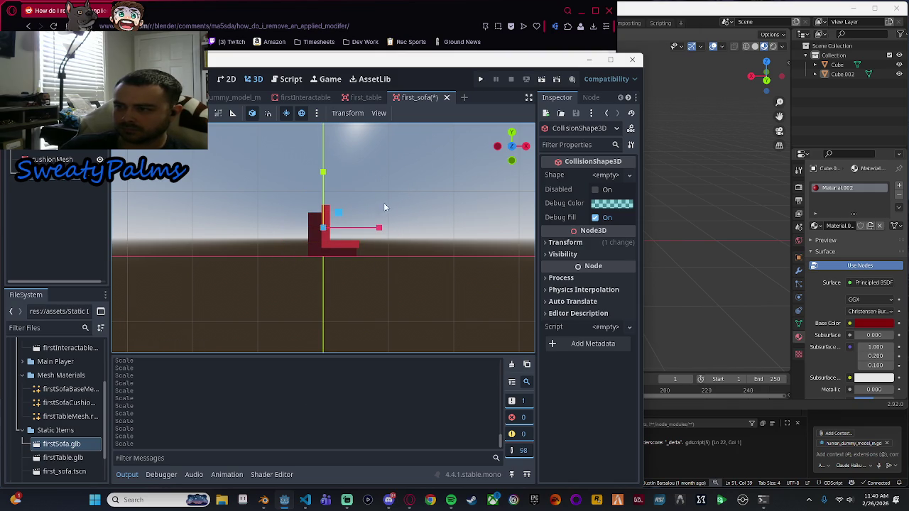
{"action": "mouse_move", "coordinate": [323, 172]}
{"action": "left_mouse_down"}
{"action": "mouse_move", "coordinate": [323, 147]}
{"action": "mouse_move", "coordinate": [325, 210]}
{"action": "mouse_move", "coordinate": [336, 210]}
{"action": "left_mouse_up"}
{"action": "key", "text": "r"}
{"action": "scroll", "coordinate": [330, 205], "scroll_direction": "up", "scroll_amount": 5}
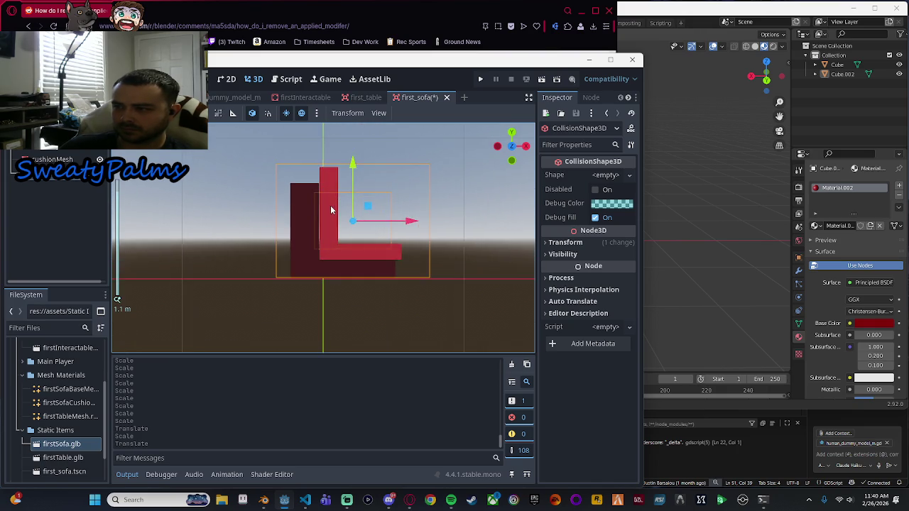
{"action": "key", "text": "e"}
{"action": "key", "text": "r"}
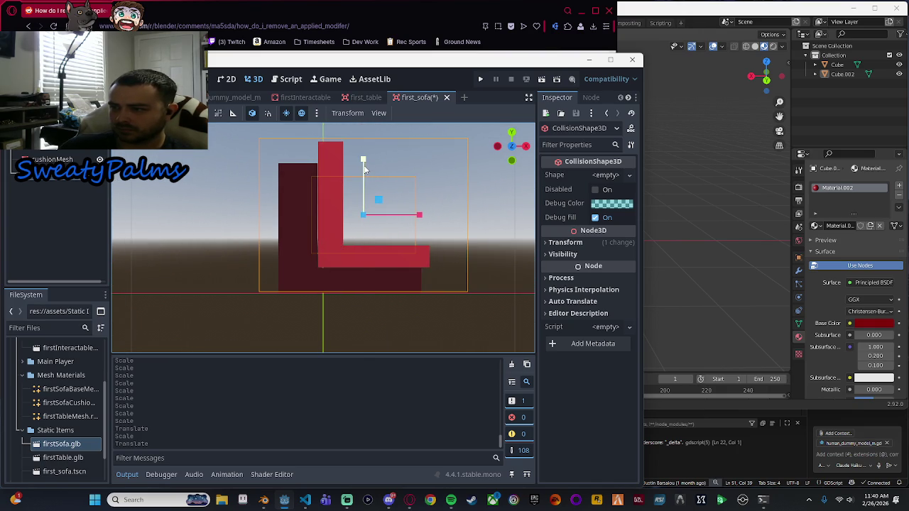
{"action": "mouse_move", "coordinate": [363, 160]}
{"action": "left_mouse_down"}
{"action": "mouse_move", "coordinate": [367, 256]}
{"action": "mouse_move", "coordinate": [363, 164]}
{"action": "left_mouse_up"}
{"action": "key", "text": "w"}
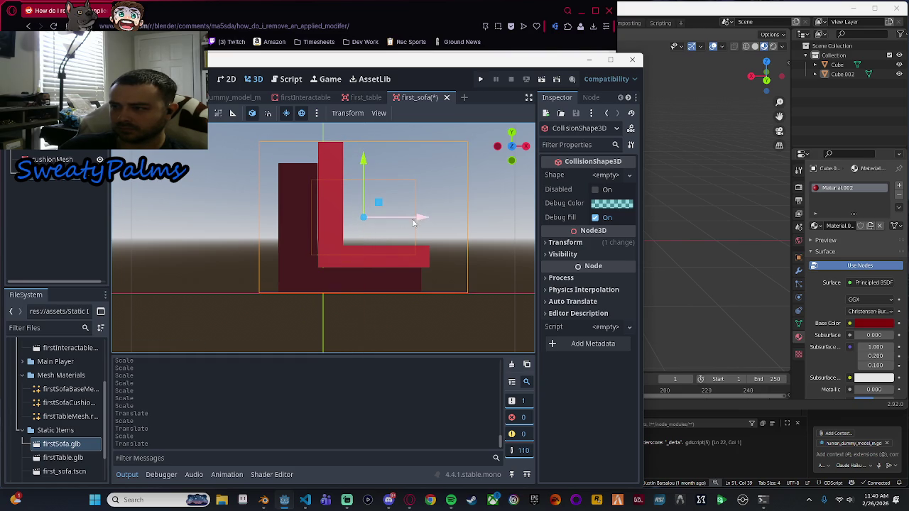
{"action": "key", "text": "r"}
{"action": "mouse_move", "coordinate": [419, 217]}
{"action": "left_mouse_down"}
{"action": "mouse_move", "coordinate": [102, 237]}
{"action": "mouse_move", "coordinate": [163, 236]}
{"action": "left_mouse_up"}
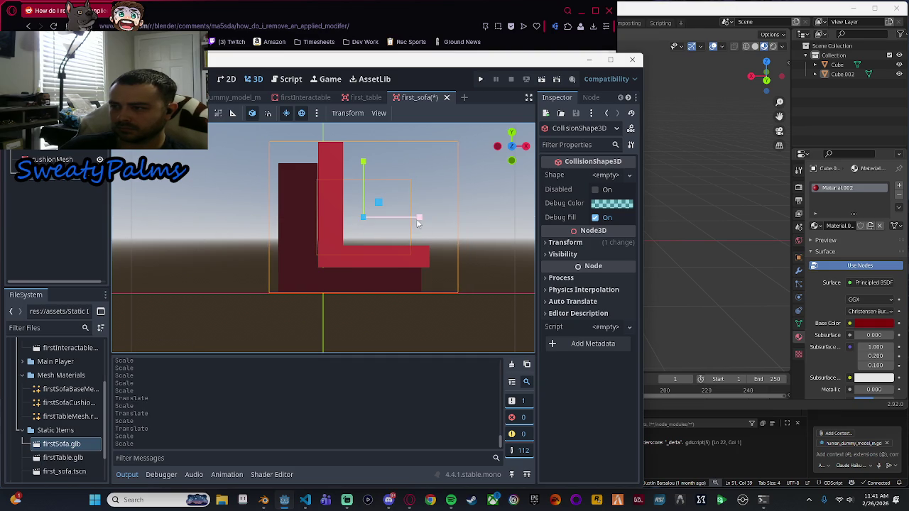
{"action": "mouse_move", "coordinate": [418, 223]}
{"action": "left_mouse_down"}
{"action": "mouse_move", "coordinate": [198, 211]}
{"action": "mouse_move", "coordinate": [310, 207]}
{"action": "mouse_move", "coordinate": [438, 260]}
{"action": "mouse_move", "coordinate": [408, 284]}
{"action": "mouse_move", "coordinate": [438, 239]}
{"action": "mouse_move", "coordinate": [445, 266]}
{"action": "mouse_move", "coordinate": [422, 276]}
{"action": "left_mouse_up"}
Dismiss the configuration warning and give the collision shape a New BoxShape3D.
{"action": "scroll", "coordinate": [310, 207], "scroll_direction": "down", "scroll_amount": 2}
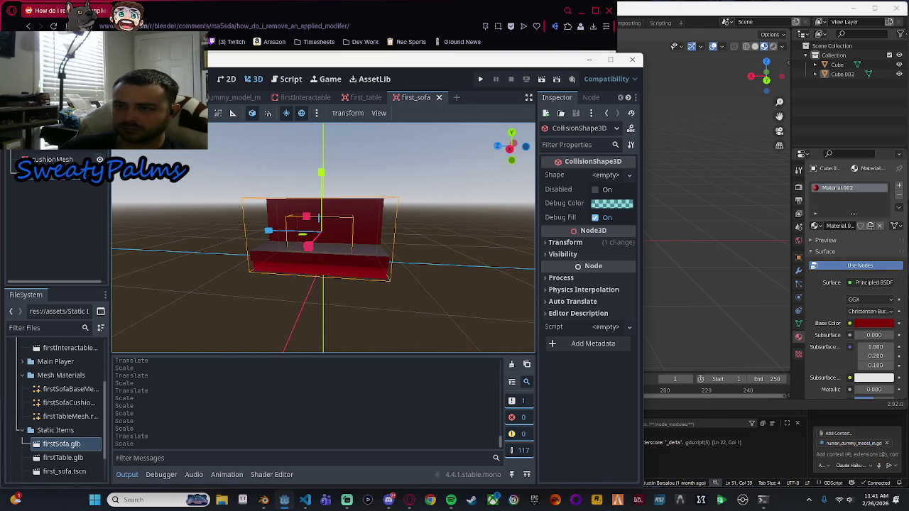
{"action": "left_click", "coordinate": [100, 174]}
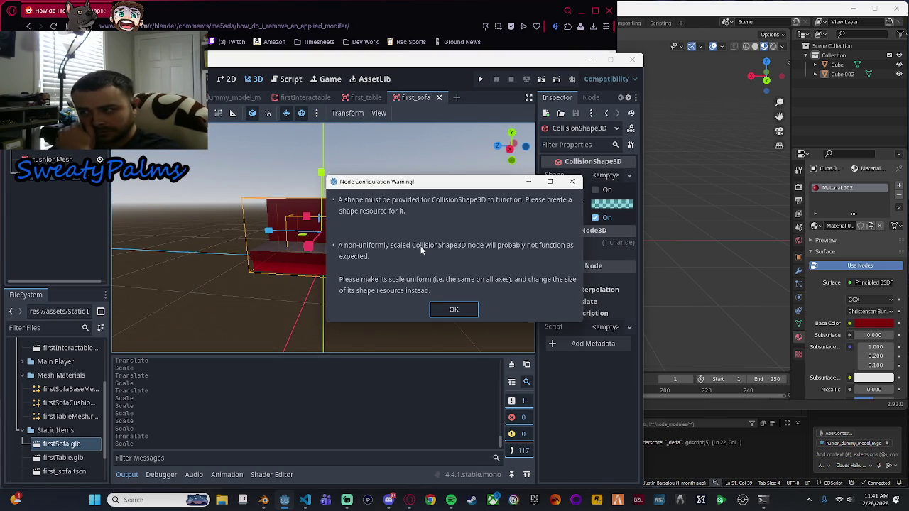
{"action": "left_click", "coordinate": [454, 310]}
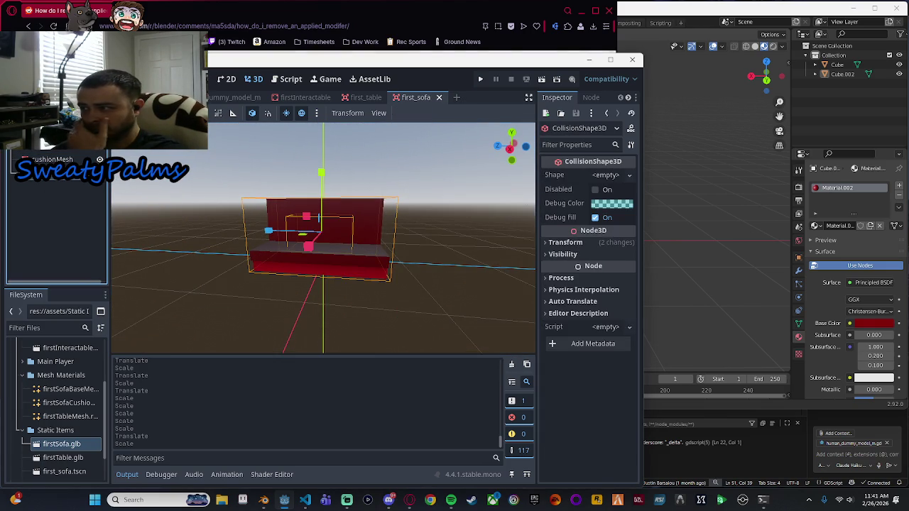
{"action": "left_click", "coordinate": [628, 176]}
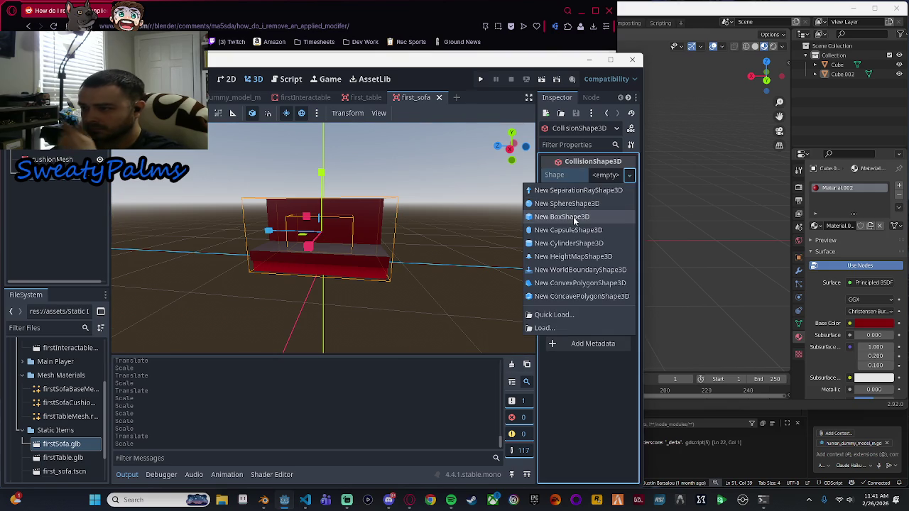
{"action": "left_click", "coordinate": [573, 217]}
{"action": "scroll", "coordinate": [438, 259], "scroll_direction": "down", "scroll_amount": 5}
Flatten the box collision shape's depth and narrow its width.
{"action": "scroll", "coordinate": [445, 256], "scroll_direction": "up", "scroll_amount": 4}
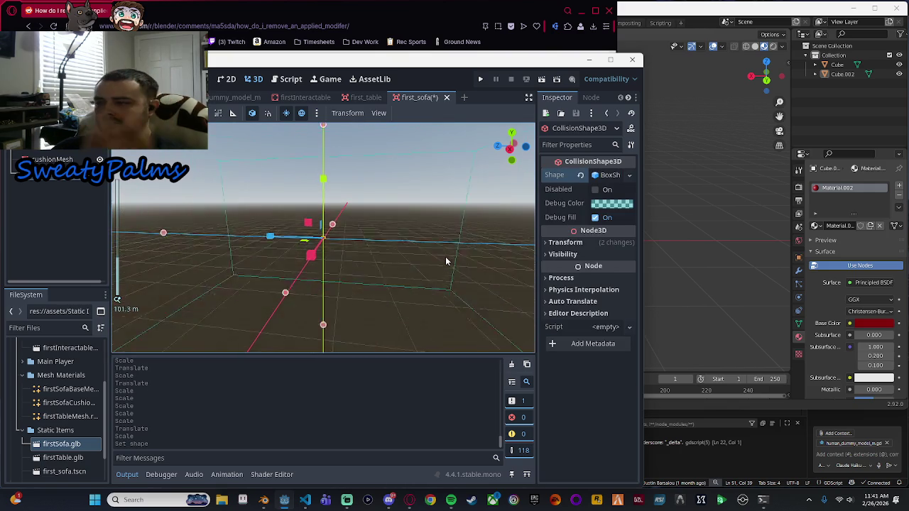
{"action": "scroll", "coordinate": [445, 255], "scroll_direction": "up", "scroll_amount": 4}
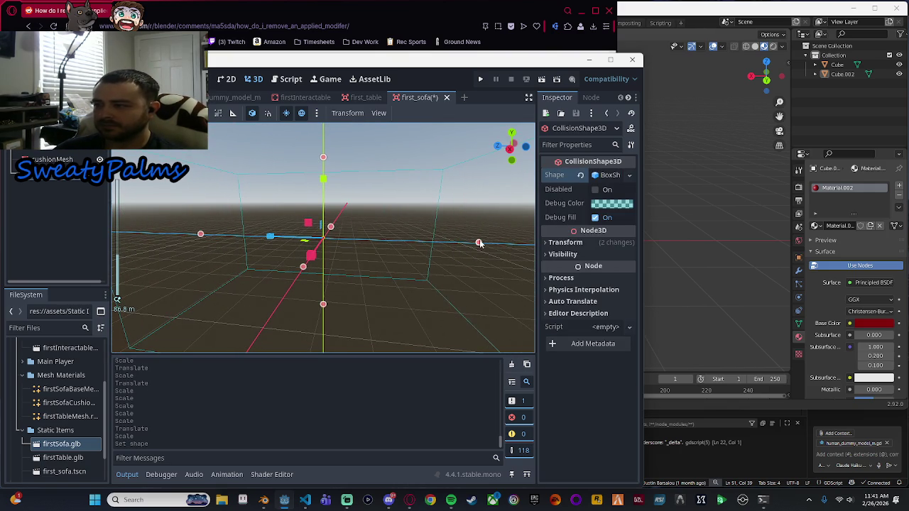
{"action": "left_click_drag", "start_coordinate": [484, 246], "coordinate": [320, 251]}
{"action": "scroll", "coordinate": [239, 248], "scroll_direction": "up", "scroll_amount": 5}
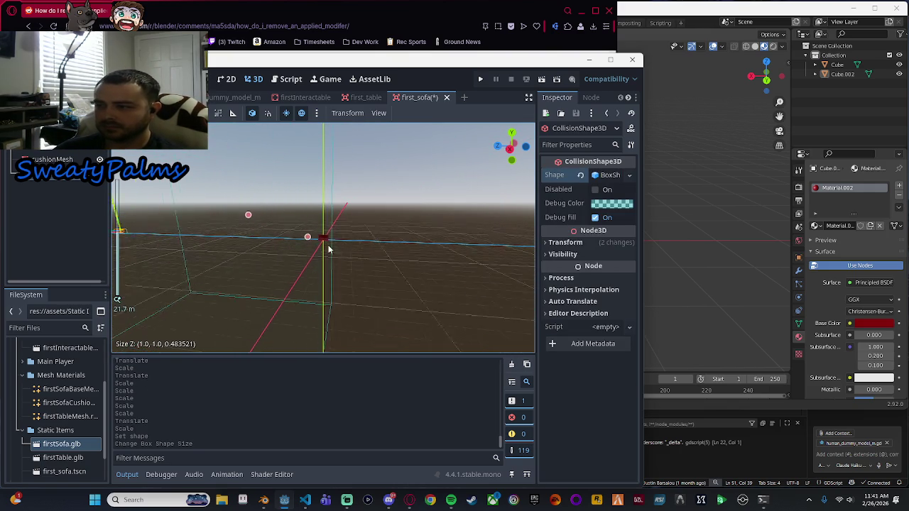
{"action": "left_click_drag", "start_coordinate": [140, 234], "coordinate": [329, 251]}
{"action": "mouse_move", "coordinate": [239, 325]}
{"action": "left_mouse_down"}
{"action": "mouse_move", "coordinate": [348, 234]}
{"action": "mouse_move", "coordinate": [321, 234]}
{"action": "left_mouse_up"}
From the front, shrink the box's height and move it right onto the sofa.
{"action": "left_click", "coordinate": [510, 148]}
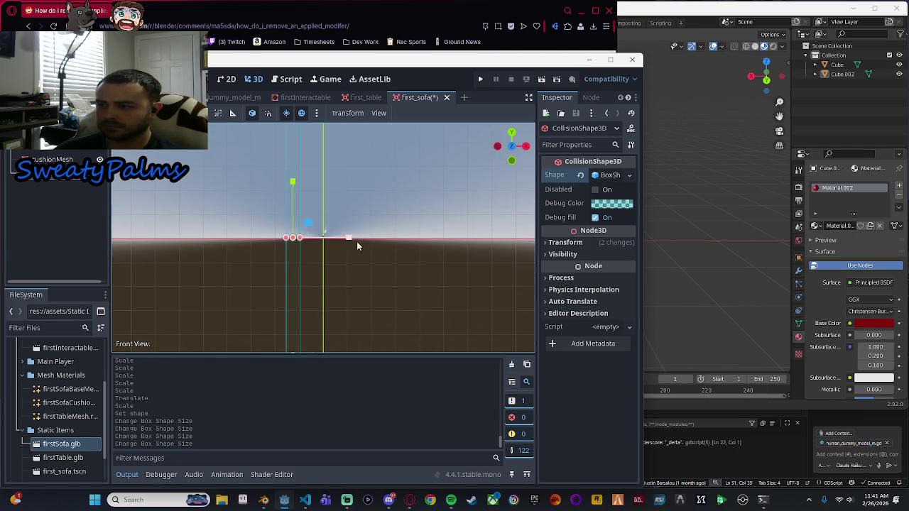
{"action": "scroll", "coordinate": [356, 245], "scroll_direction": "up", "scroll_amount": 5}
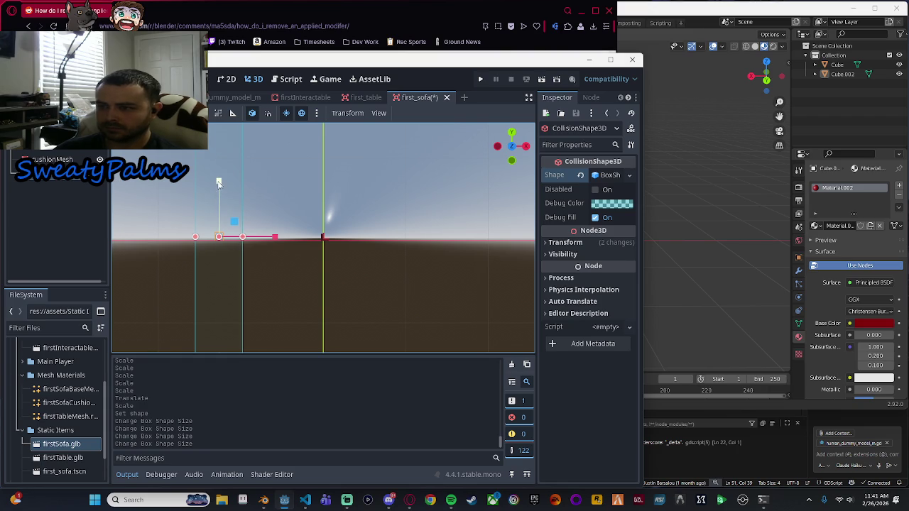
{"action": "mouse_move", "coordinate": [218, 182]}
{"action": "left_mouse_down"}
{"action": "mouse_move", "coordinate": [235, 346]}
{"action": "mouse_move", "coordinate": [217, 248]}
{"action": "mouse_move", "coordinate": [220, 306]}
{"action": "left_mouse_up"}
{"action": "scroll", "coordinate": [288, 226], "scroll_direction": "down", "scroll_amount": 10}
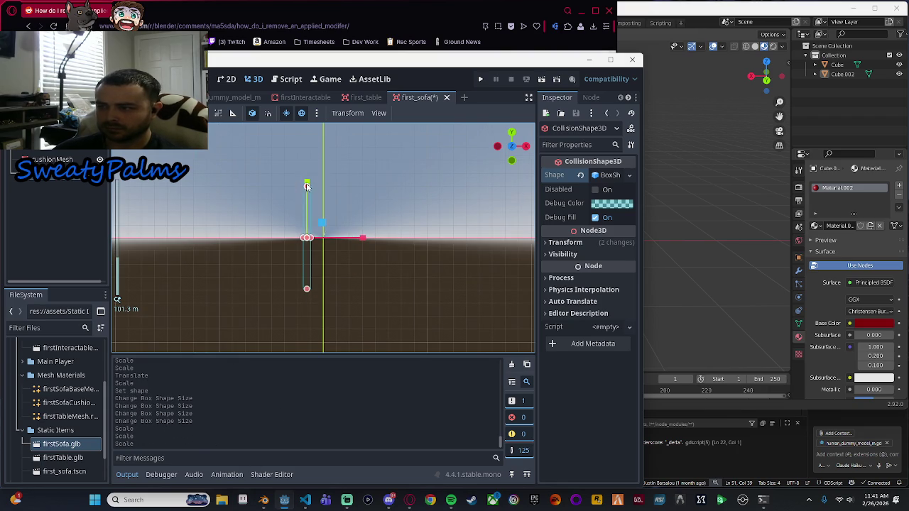
{"action": "mouse_move", "coordinate": [307, 186]}
{"action": "left_mouse_down"}
{"action": "mouse_move", "coordinate": [311, 250]}
{"action": "mouse_move", "coordinate": [312, 235]}
{"action": "left_mouse_up"}
{"action": "scroll", "coordinate": [312, 235], "scroll_direction": "up", "scroll_amount": 8}
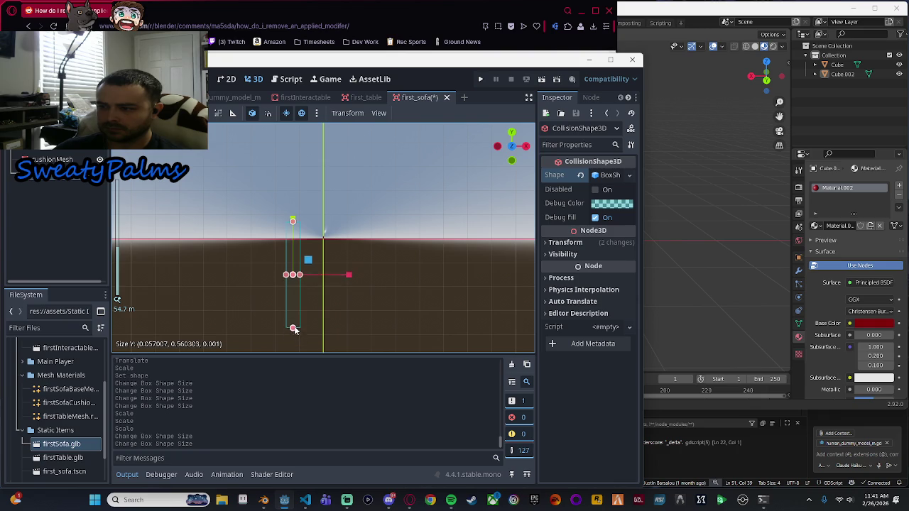
{"action": "left_click_drag", "start_coordinate": [294, 329], "coordinate": [296, 237]}
{"action": "scroll", "coordinate": [296, 243], "scroll_direction": "up", "scroll_amount": 5}
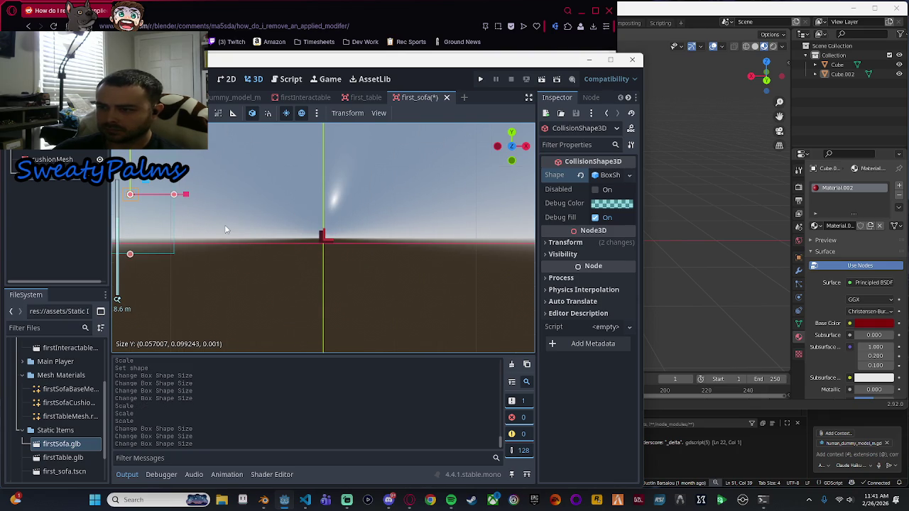
{"action": "mouse_move", "coordinate": [186, 194]}
{"action": "left_mouse_down"}
{"action": "mouse_move", "coordinate": [384, 204]}
{"action": "mouse_move", "coordinate": [380, 196]}
{"action": "left_mouse_up"}
Trim the box's top, bottom and left edges to the sofa's backrest and base.
{"action": "scroll", "coordinate": [369, 213], "scroll_direction": "up", "scroll_amount": 3}
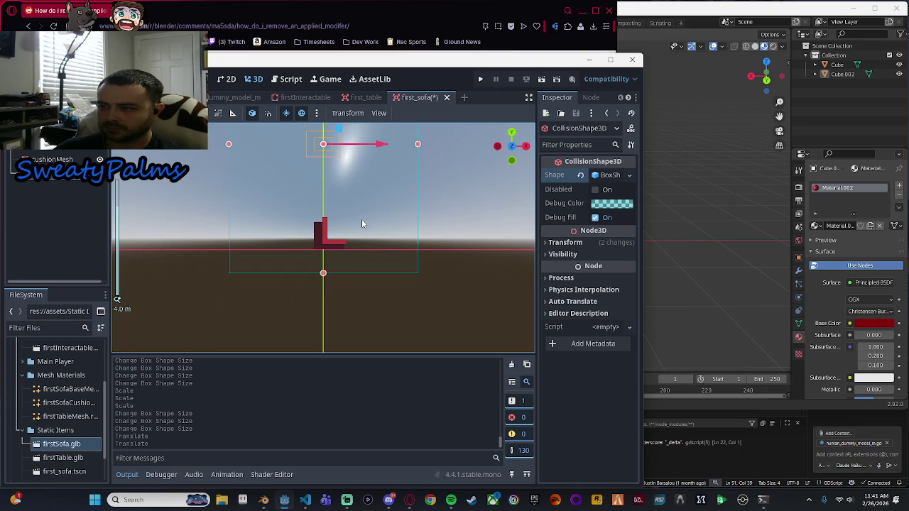
{"action": "scroll", "coordinate": [449, 258], "scroll_direction": "down", "scroll_amount": 5}
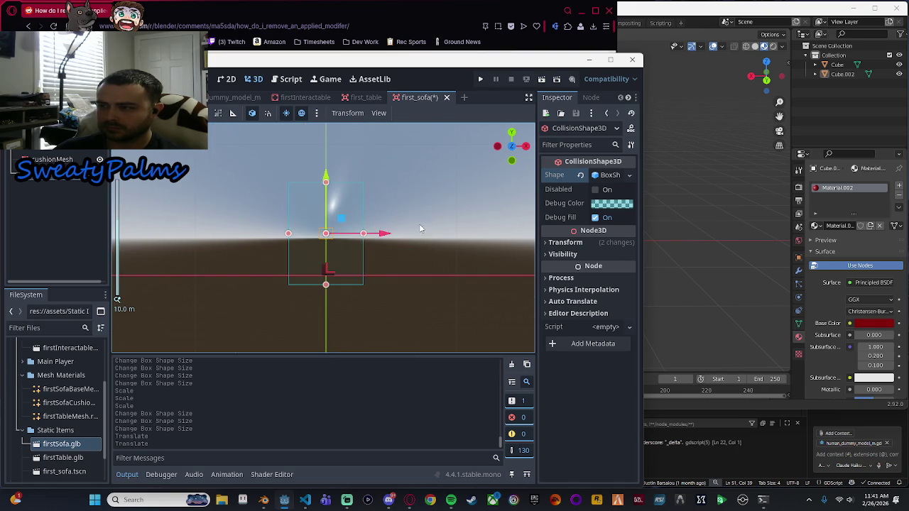
{"action": "mouse_move", "coordinate": [325, 183]}
{"action": "left_mouse_down"}
{"action": "mouse_move", "coordinate": [324, 284]}
{"action": "mouse_move", "coordinate": [349, 270]}
{"action": "mouse_move", "coordinate": [309, 272]}
{"action": "left_mouse_up"}
{"action": "scroll", "coordinate": [345, 273], "scroll_direction": "up", "scroll_amount": 3}
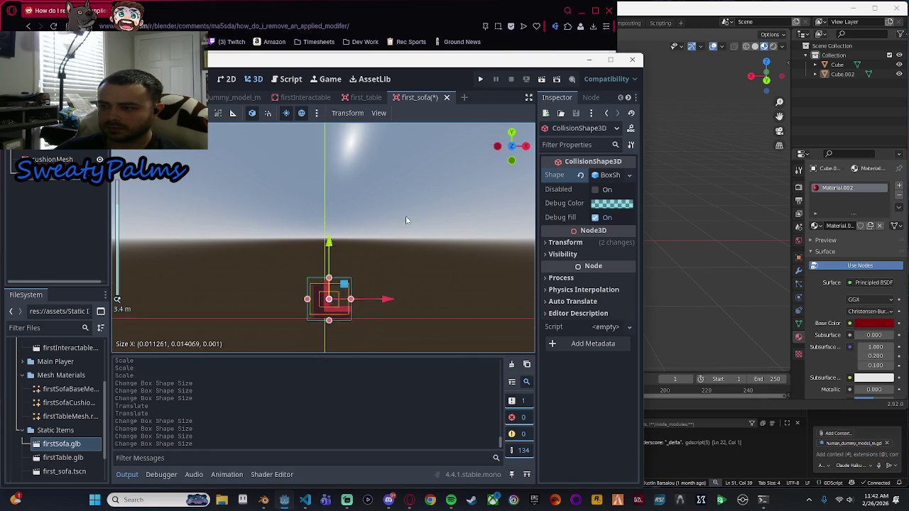
{"action": "scroll", "coordinate": [408, 285], "scroll_direction": "up", "scroll_amount": 5}
{"action": "left_click_drag", "start_coordinate": [360, 181], "coordinate": [363, 193]}
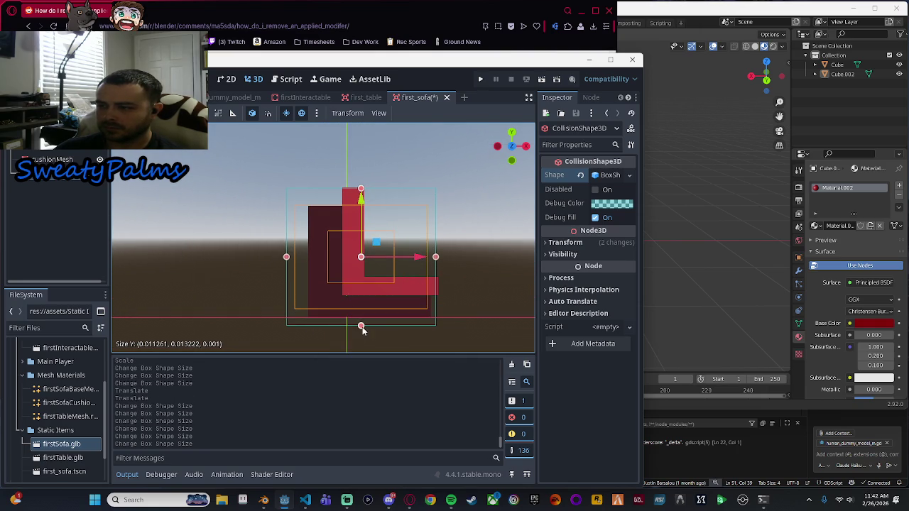
{"action": "left_click_drag", "start_coordinate": [361, 330], "coordinate": [363, 314]}
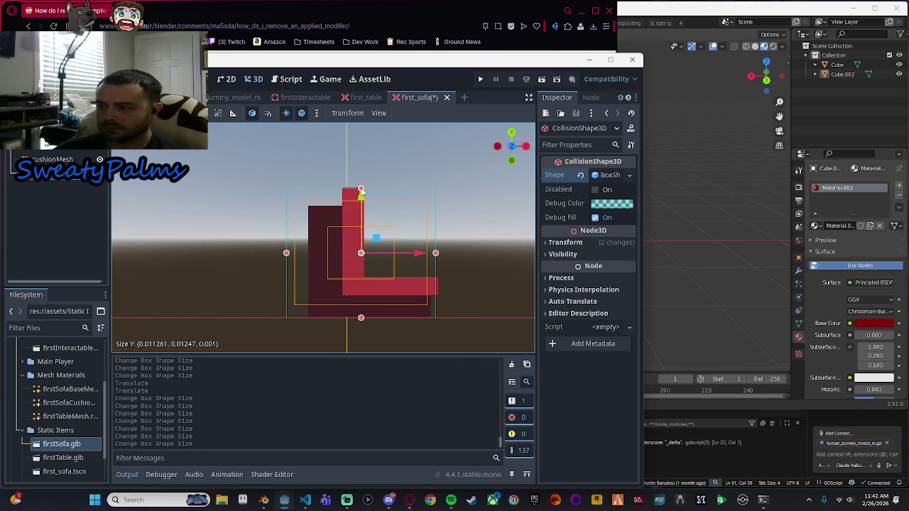
{"action": "left_click_drag", "start_coordinate": [360, 190], "coordinate": [362, 184]}
{"action": "scroll", "coordinate": [361, 184], "scroll_direction": "up", "scroll_amount": 6}
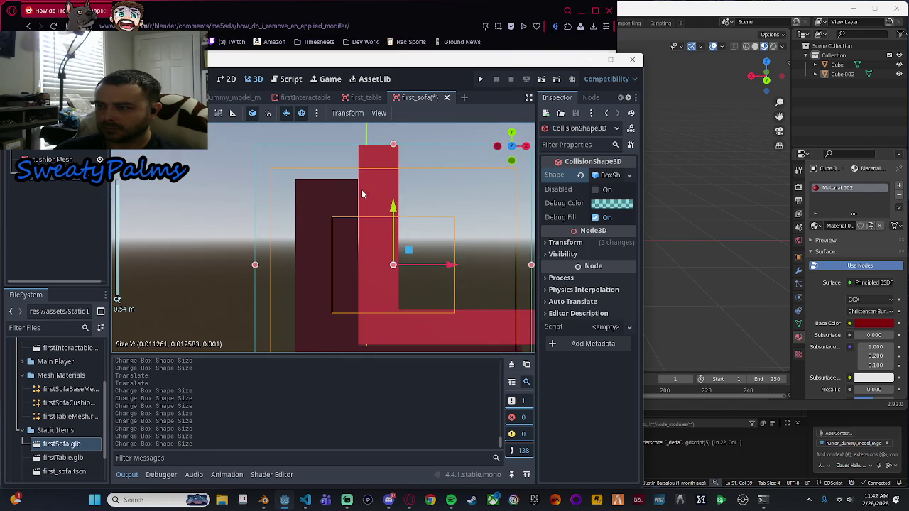
{"action": "scroll", "coordinate": [288, 259], "scroll_direction": "down", "scroll_amount": 2}
{"action": "left_click_drag", "start_coordinate": [265, 263], "coordinate": [294, 262]}
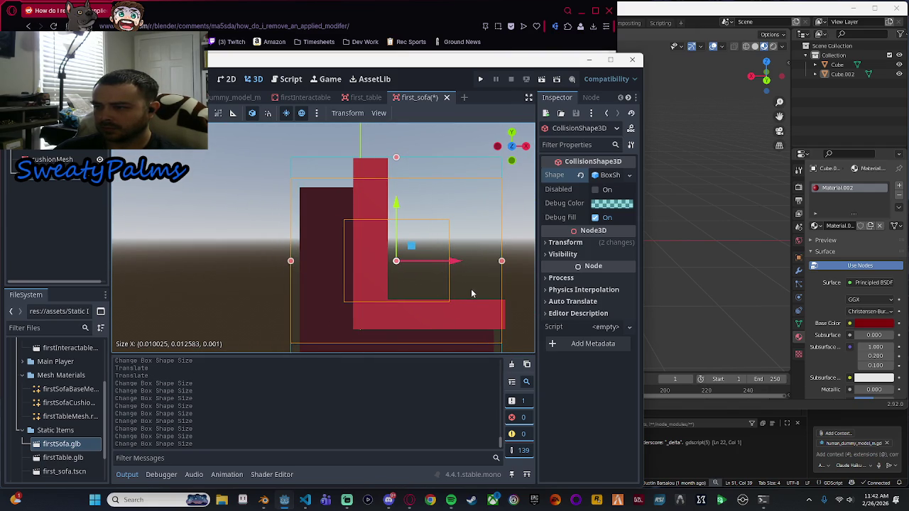
{"action": "scroll", "coordinate": [471, 288], "scroll_direction": "down", "scroll_amount": 2}
Widen the collision box to the sofa's right edge (X size 0.010384) and move it onto the sofa.
{"action": "key", "text": "KP_1"}
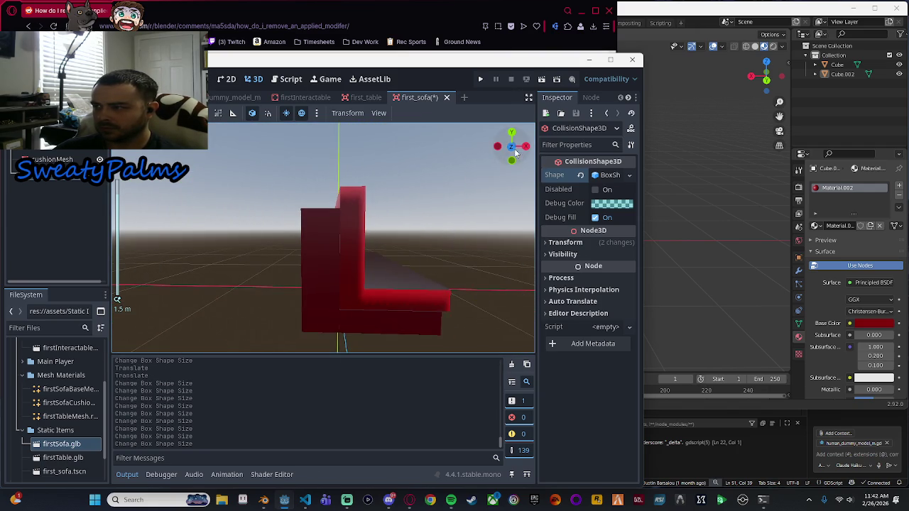
{"action": "scroll", "coordinate": [423, 254], "scroll_direction": "up", "scroll_amount": 3}
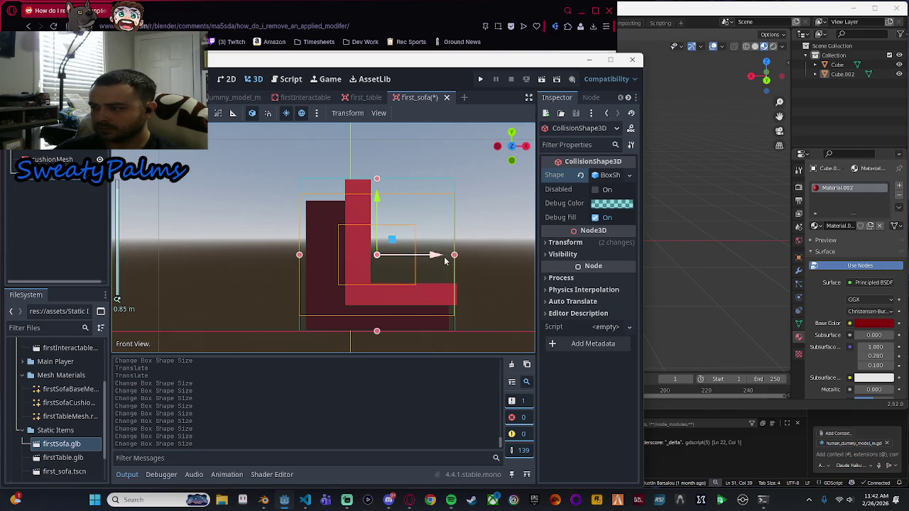
{"action": "mouse_move", "coordinate": [457, 258]}
{"action": "left_mouse_down"}
{"action": "mouse_move", "coordinate": [391, 285]}
{"action": "mouse_move", "coordinate": [330, 291]}
{"action": "left_mouse_up"}
{"action": "scroll", "coordinate": [472, 261], "scroll_direction": "down", "scroll_amount": 2}
{"action": "scroll", "coordinate": [333, 287], "scroll_direction": "down", "scroll_amount": 5}
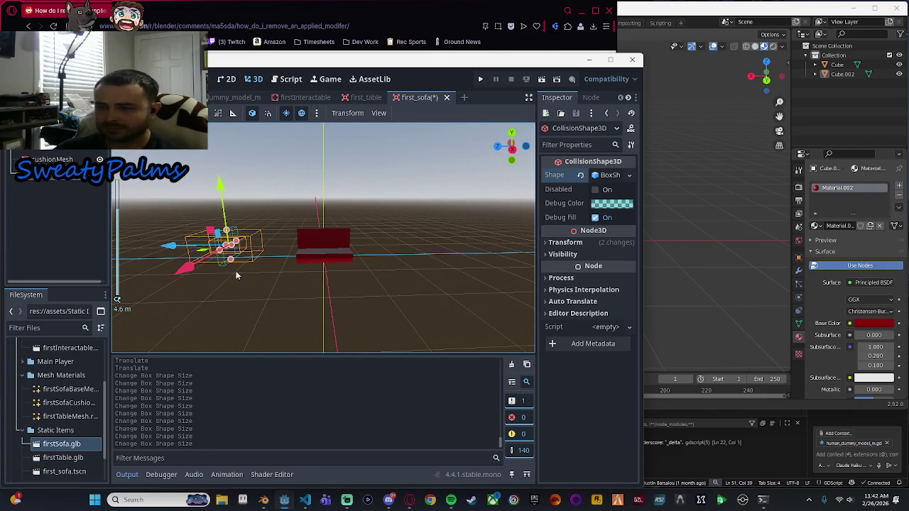
{"action": "key", "text": "r"}
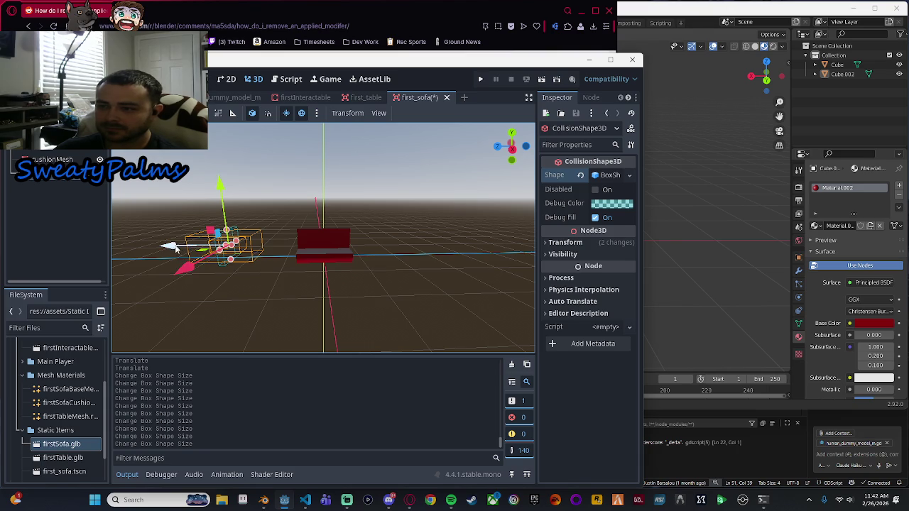
{"action": "left_click_drag", "start_coordinate": [175, 248], "coordinate": [267, 248]}
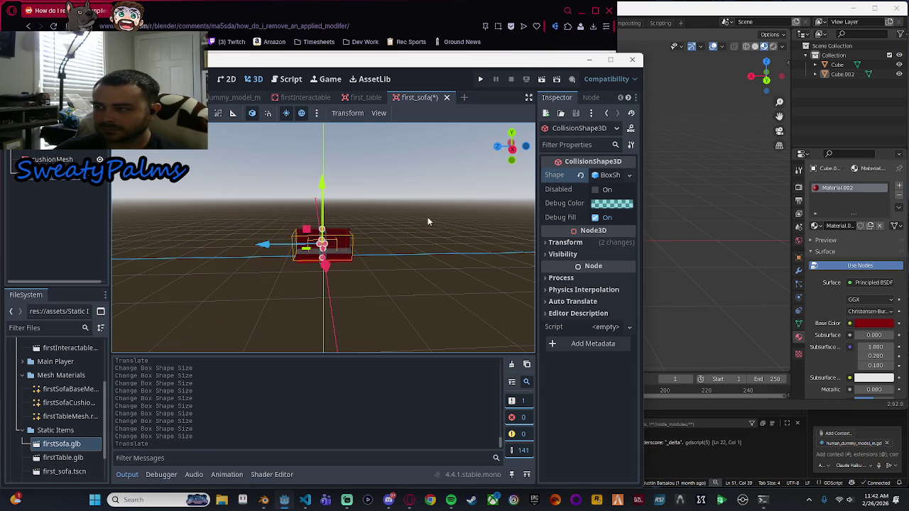
From the side view, extend the collision box's depth toward both sides.
{"action": "left_click", "coordinate": [511, 147]}
{"action": "scroll", "coordinate": [405, 263], "scroll_direction": "up", "scroll_amount": 5}
{"action": "scroll", "coordinate": [404, 263], "scroll_direction": "down", "scroll_amount": 2}
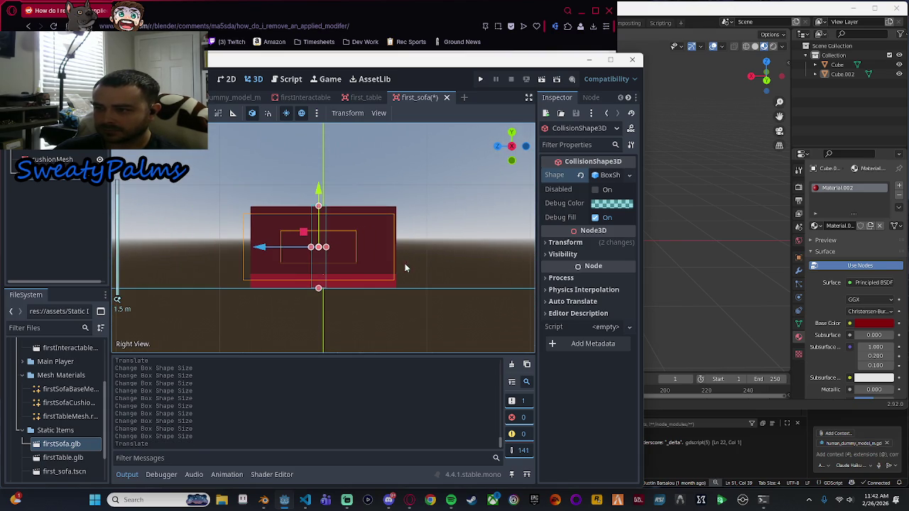
{"action": "key", "text": "e"}
{"action": "key", "text": "r"}
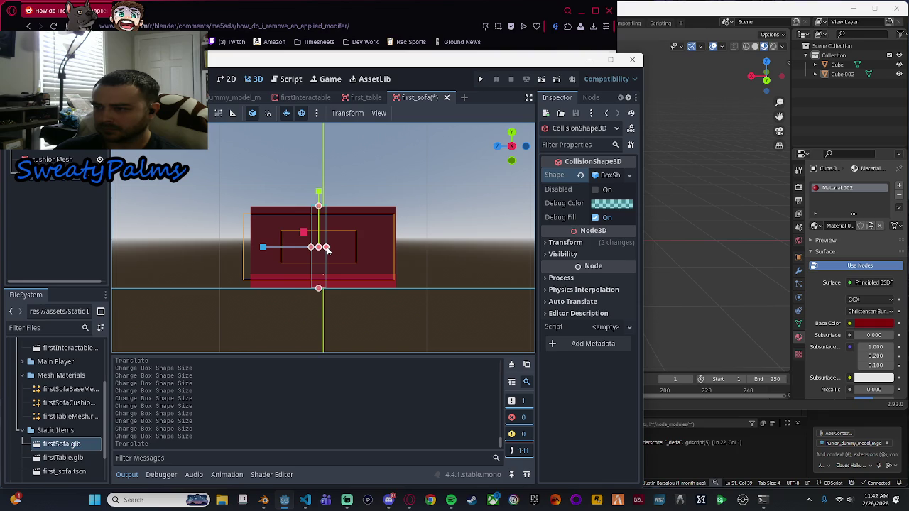
{"action": "left_click_drag", "start_coordinate": [327, 247], "coordinate": [402, 253]}
{"action": "left_click_drag", "start_coordinate": [309, 248], "coordinate": [245, 249]}
{"action": "scroll", "coordinate": [255, 252], "scroll_direction": "up", "scroll_amount": 3}
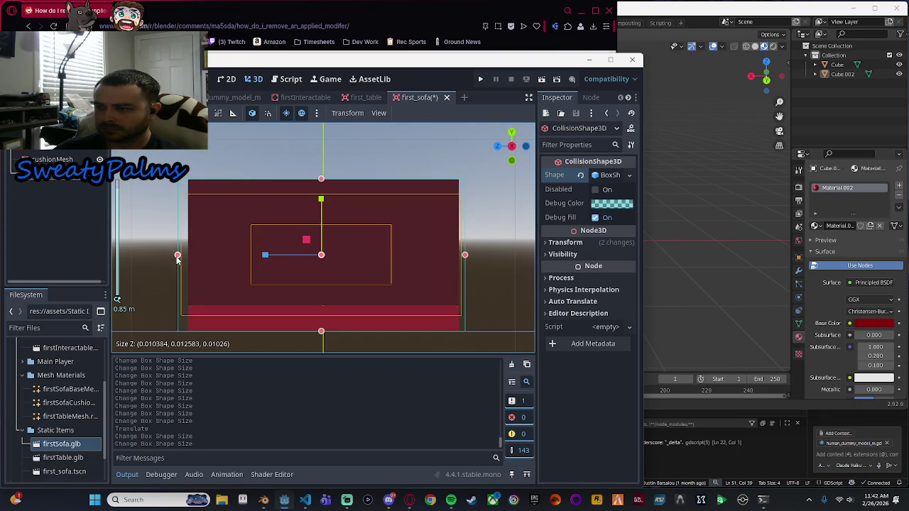
{"action": "left_click_drag", "start_coordinate": [177, 259], "coordinate": [182, 259]}
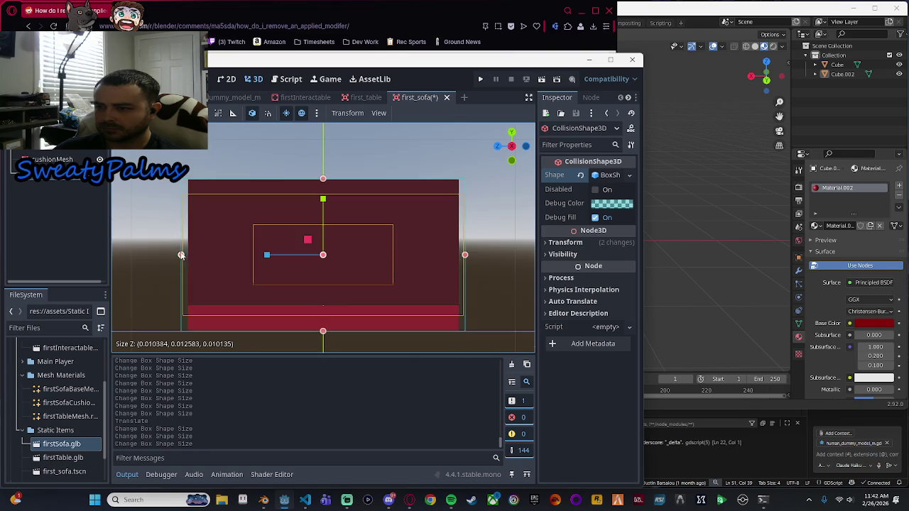
Pull the box's left and right depth edges in to fit the sofa.
{"action": "left_click", "coordinate": [181, 255]}
{"action": "scroll", "coordinate": [183, 256], "scroll_direction": "up", "scroll_amount": 3}
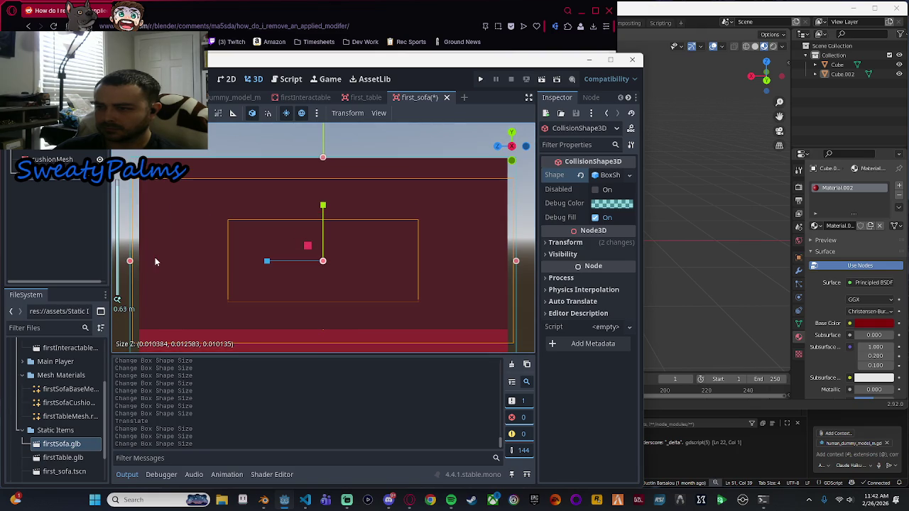
{"action": "left_click_drag", "start_coordinate": [131, 262], "coordinate": [135, 264]}
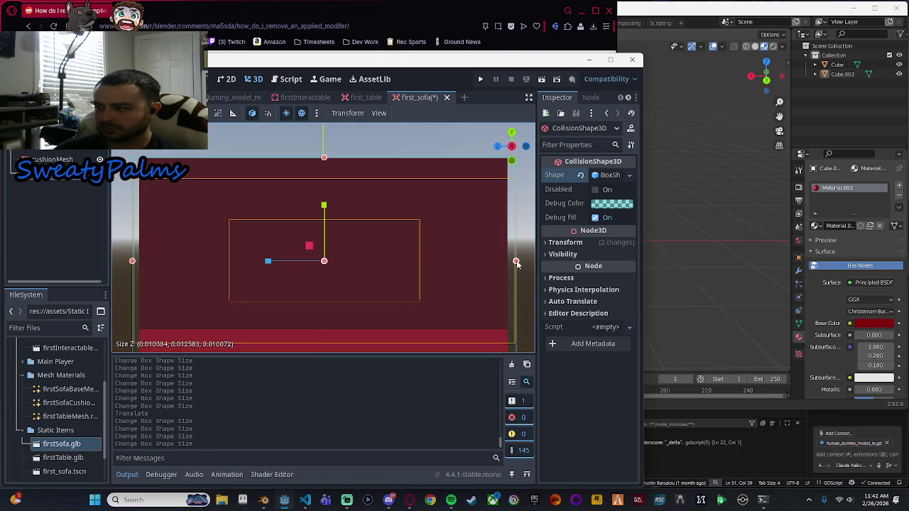
{"action": "left_click_drag", "start_coordinate": [516, 263], "coordinate": [511, 267]}
{"action": "mouse_move", "coordinate": [133, 262]}
{"action": "left_mouse_down"}
{"action": "mouse_move", "coordinate": [144, 261]}
{"action": "mouse_move", "coordinate": [137, 262]}
{"action": "left_mouse_up"}
{"action": "scroll", "coordinate": [306, 281], "scroll_direction": "down", "scroll_amount": 2}
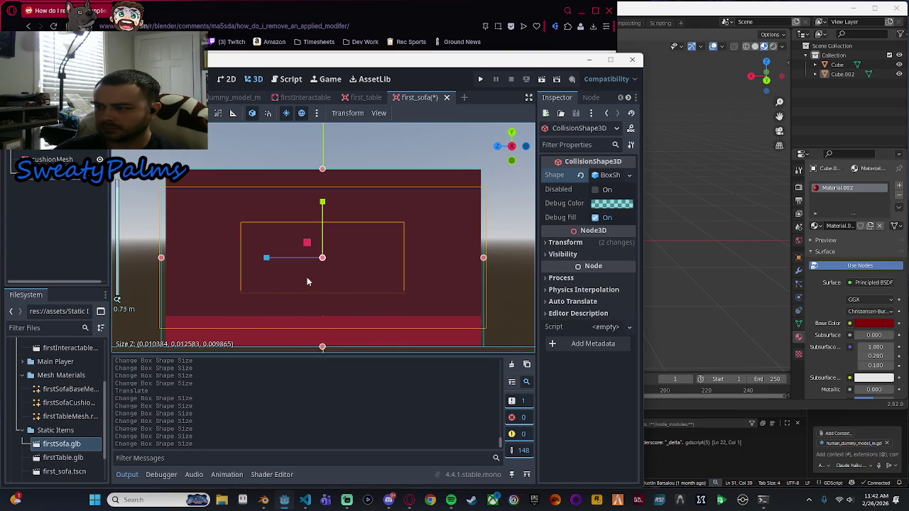
{"action": "left_click_drag", "start_coordinate": [484, 260], "coordinate": [486, 258]}
{"action": "scroll", "coordinate": [485, 262], "scroll_direction": "up", "scroll_amount": 2}
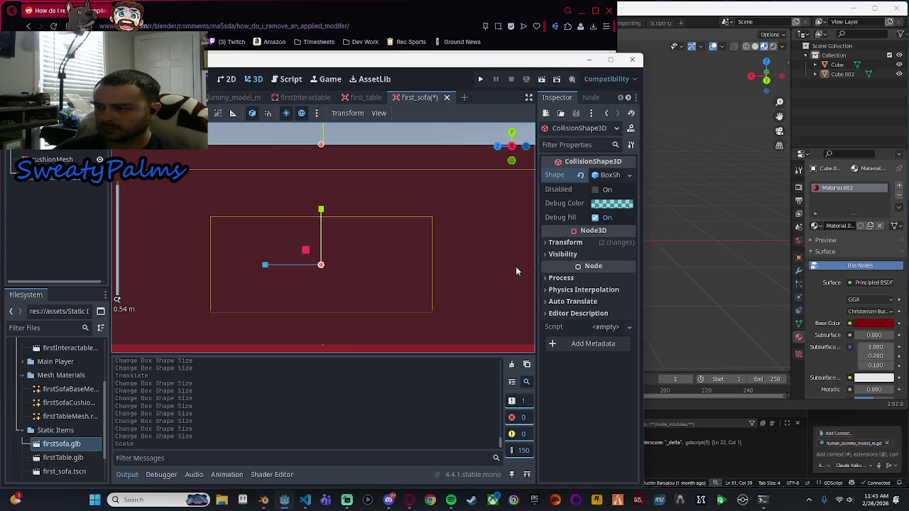
{"action": "scroll", "coordinate": [487, 276], "scroll_direction": "right", "scroll_amount": 3}
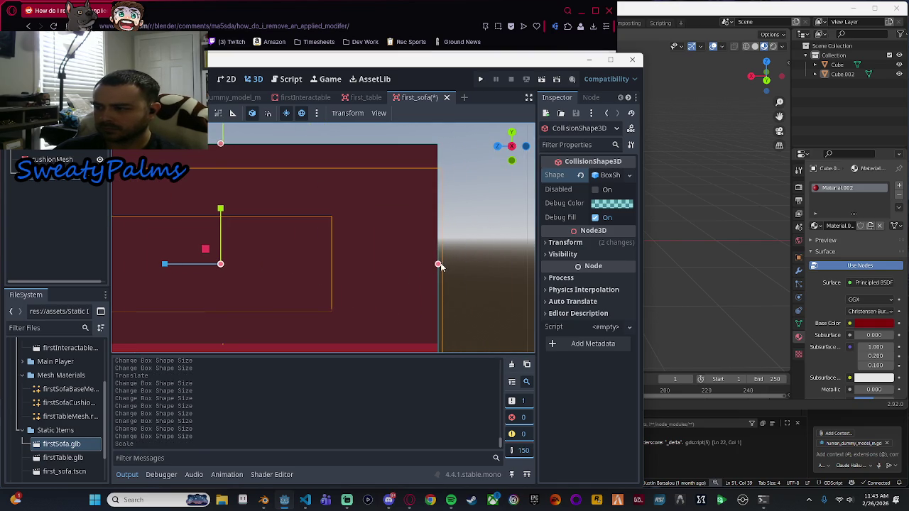
{"action": "mouse_move", "coordinate": [437, 265]}
{"action": "left_mouse_down"}
{"action": "mouse_move", "coordinate": [452, 264]}
{"action": "mouse_move", "coordinate": [441, 265]}
{"action": "left_mouse_up"}
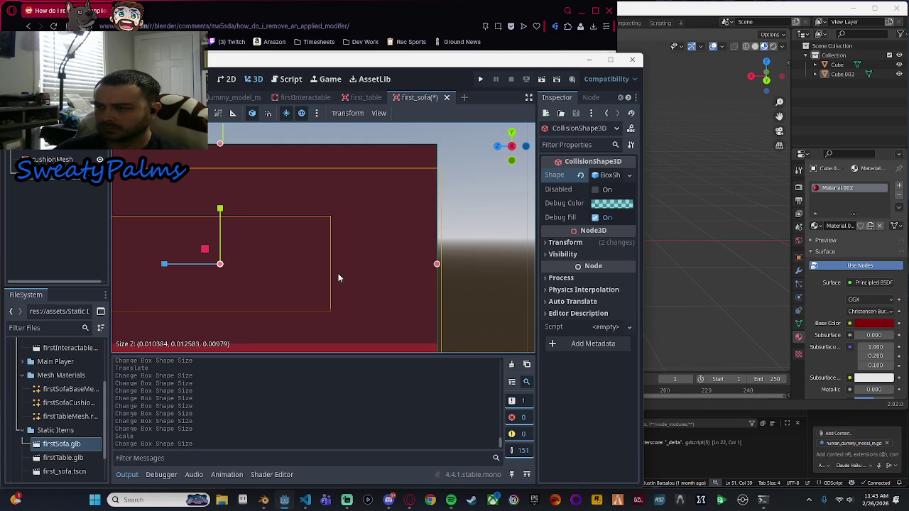
{"action": "left_click_drag", "start_coordinate": [163, 266], "coordinate": [50, 255]}
Shift the collision box so it is centred on the sofa.
{"action": "key", "text": "f"}
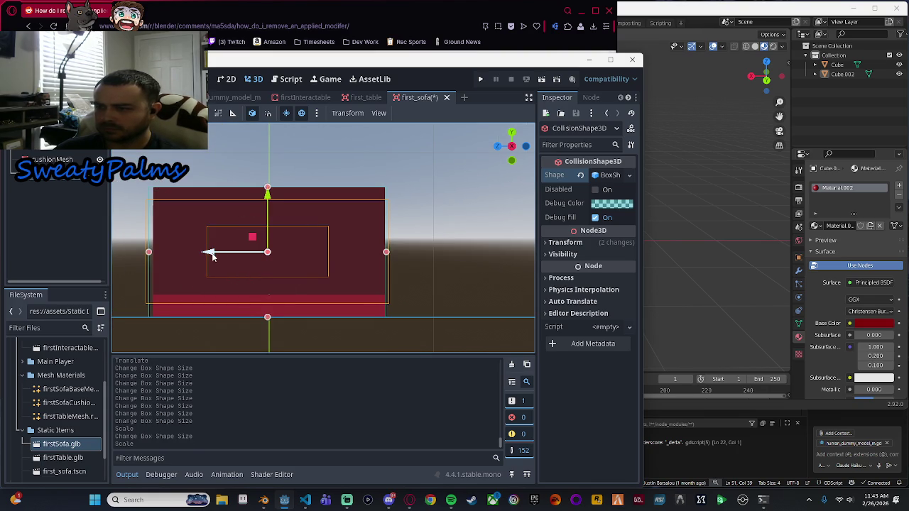
{"action": "left_click_drag", "start_coordinate": [212, 256], "coordinate": [214, 256]}
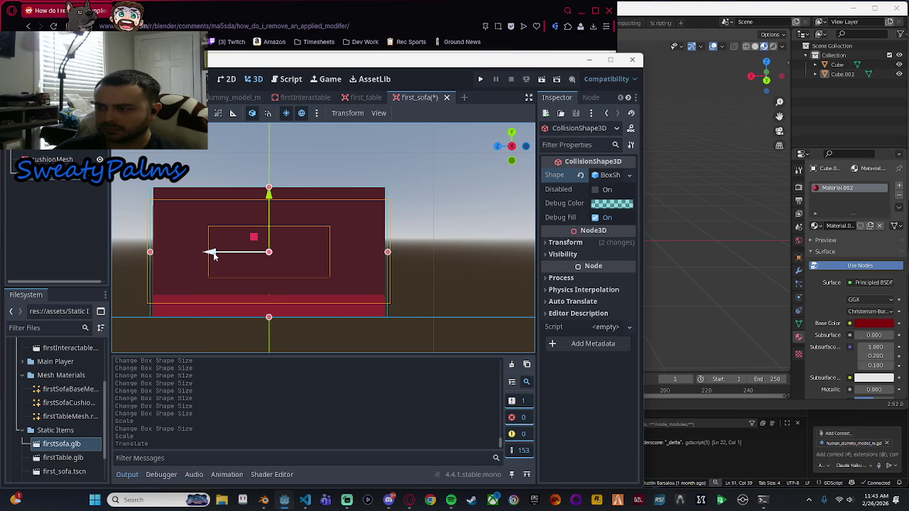
{"action": "scroll", "coordinate": [414, 299], "scroll_direction": "down", "scroll_amount": 5}
{"action": "mouse_move", "coordinate": [284, 296]}
{"action": "left_mouse_down"}
{"action": "mouse_move", "coordinate": [387, 320]}
{"action": "mouse_move", "coordinate": [471, 315]}
{"action": "mouse_move", "coordinate": [462, 304]}
{"action": "mouse_move", "coordinate": [275, 319]}
{"action": "left_mouse_up"}
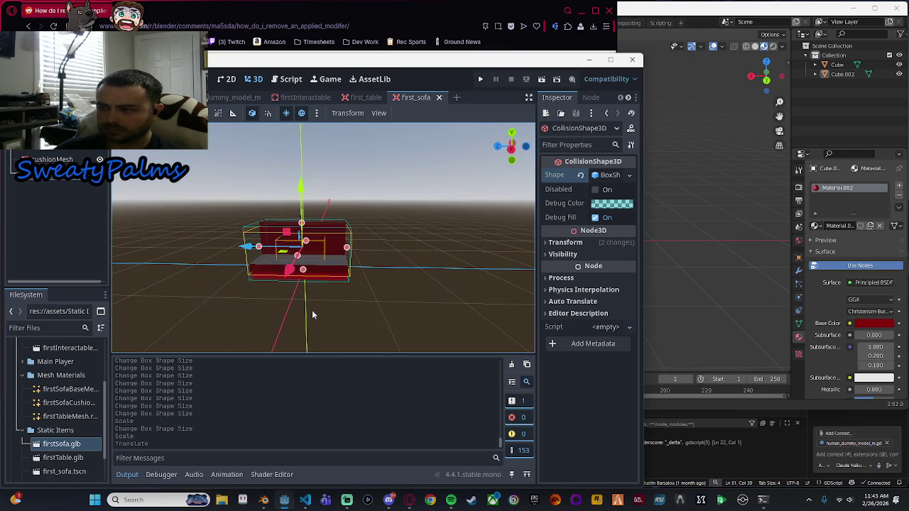
Switch to the main PlayArea scene, collapse firstTable, and scroll FileSystem to Static Items.
{"action": "key", "text": "ctrl+Tab"}
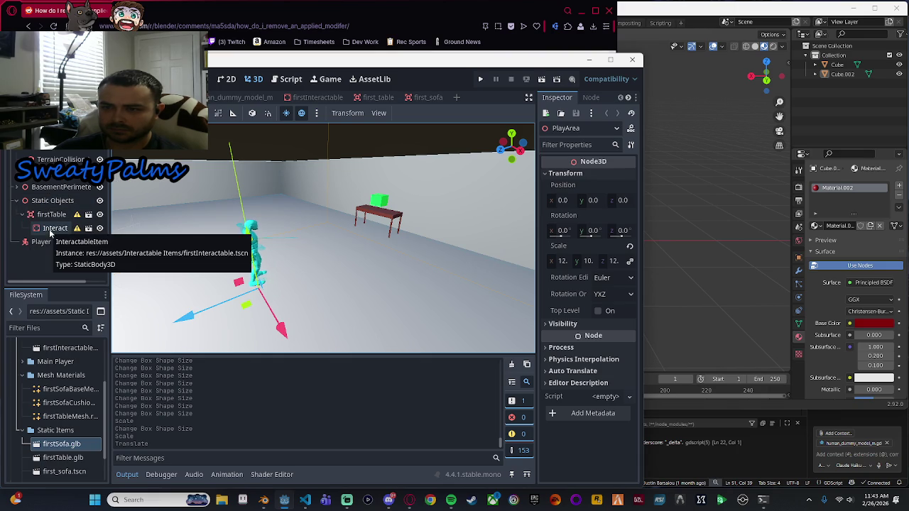
{"action": "left_click", "coordinate": [22, 215]}
{"action": "right_click", "coordinate": [34, 202]}
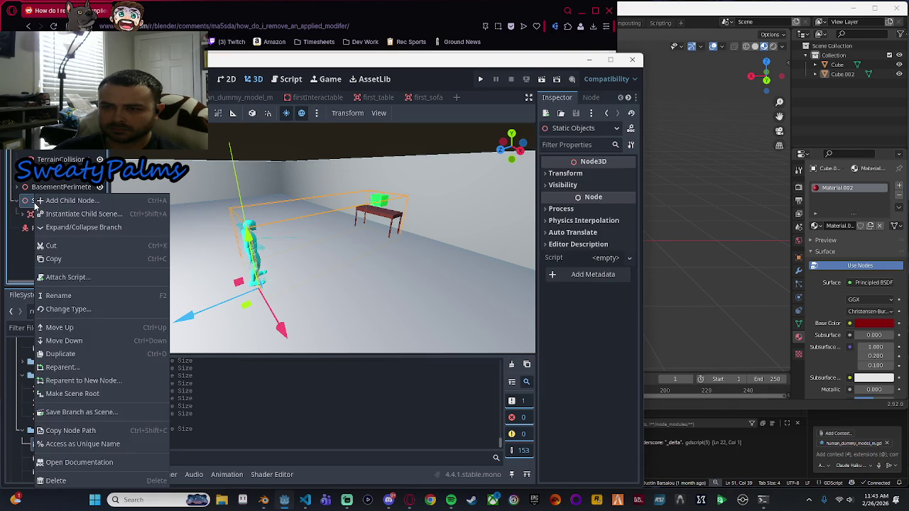
{"action": "left_click", "coordinate": [23, 254]}
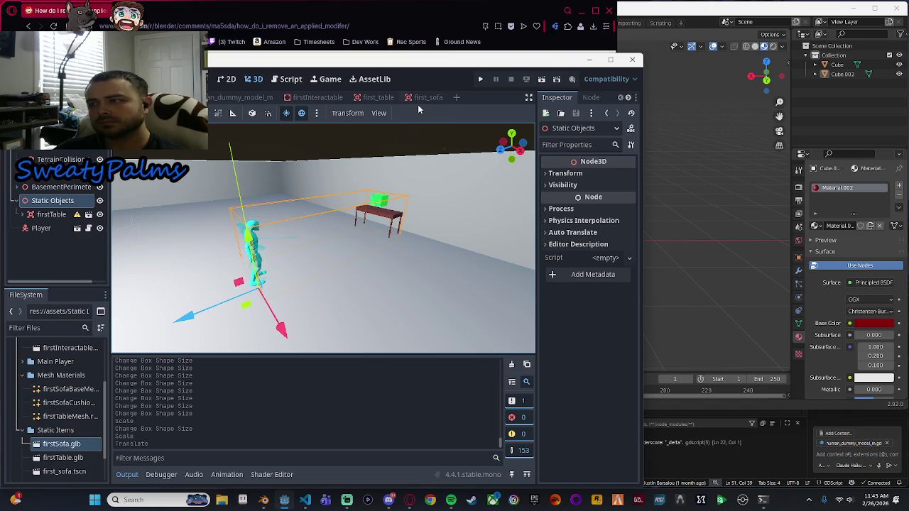
{"action": "scroll", "coordinate": [80, 451], "scroll_direction": "down", "scroll_amount": 3}
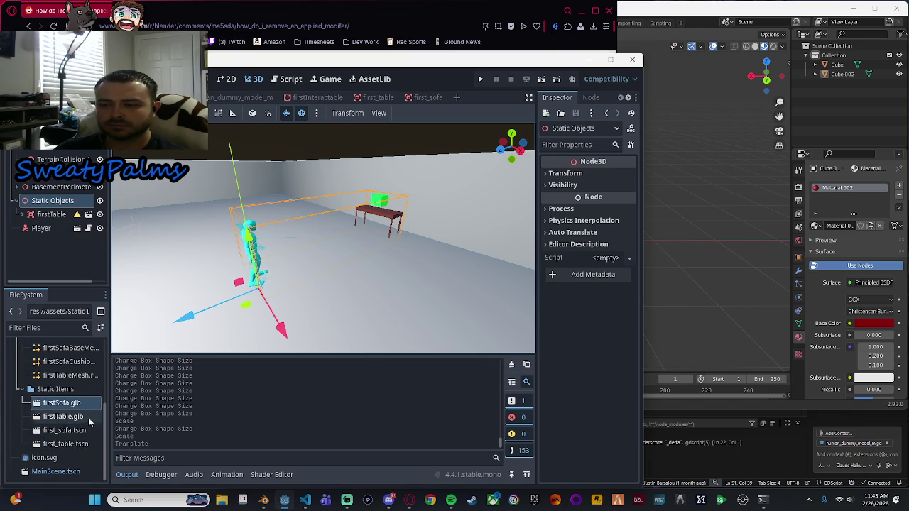
Add the first_sofa scene as a child of Static Objects and frame it in the view.
{"action": "left_click", "coordinate": [60, 432]}
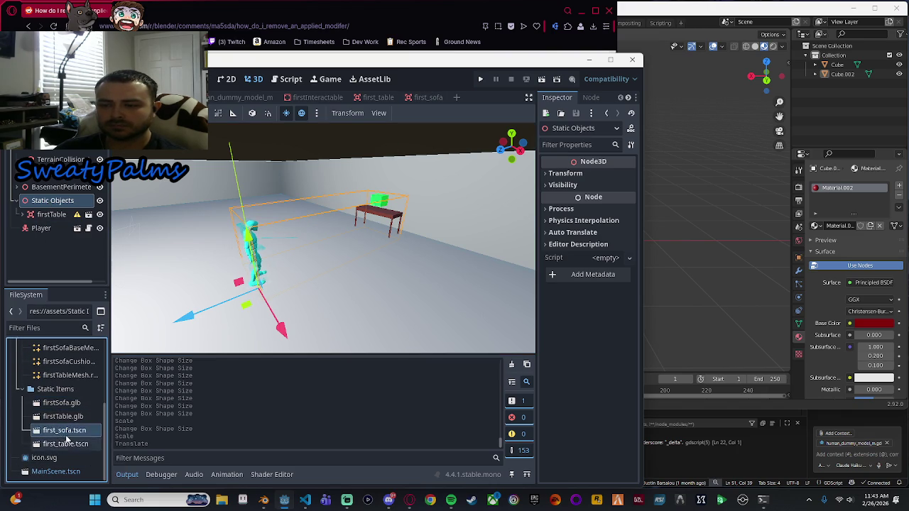
{"action": "left_click_drag", "start_coordinate": [66, 438], "coordinate": [63, 204]}
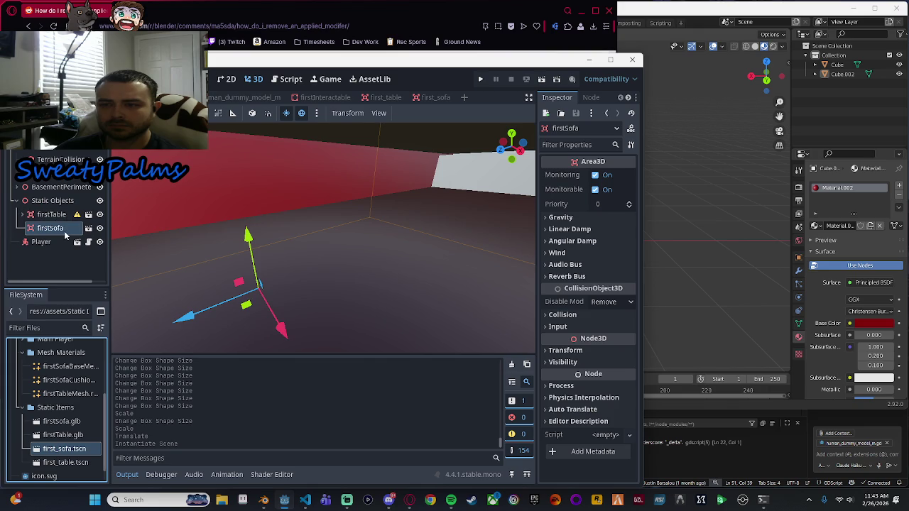
{"action": "key", "text": "f"}
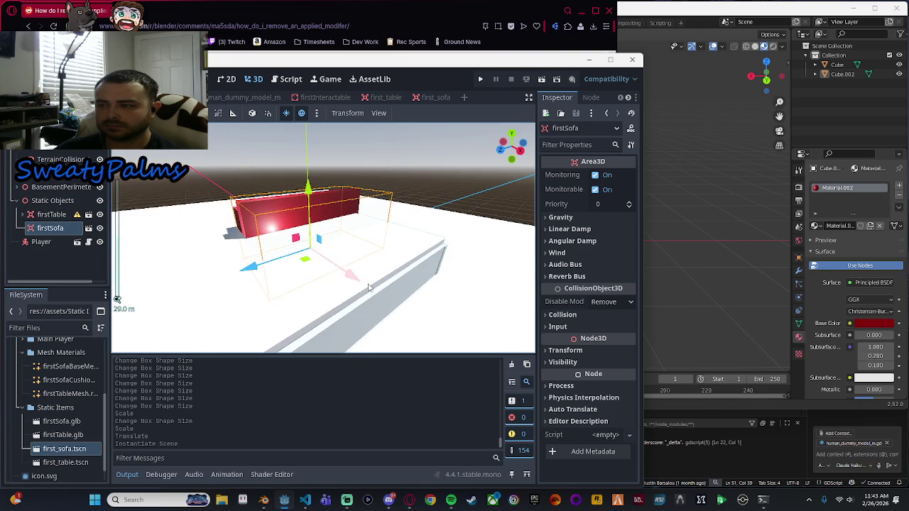
Scale the oversized sofa down along two axes and its width, undoing an accidental flattening.
{"action": "mouse_move", "coordinate": [307, 186]}
{"action": "left_mouse_down"}
{"action": "mouse_move", "coordinate": [305, 170]}
{"action": "mouse_move", "coordinate": [302, 238]}
{"action": "left_mouse_up"}
{"action": "key", "text": "ctrl+z"}
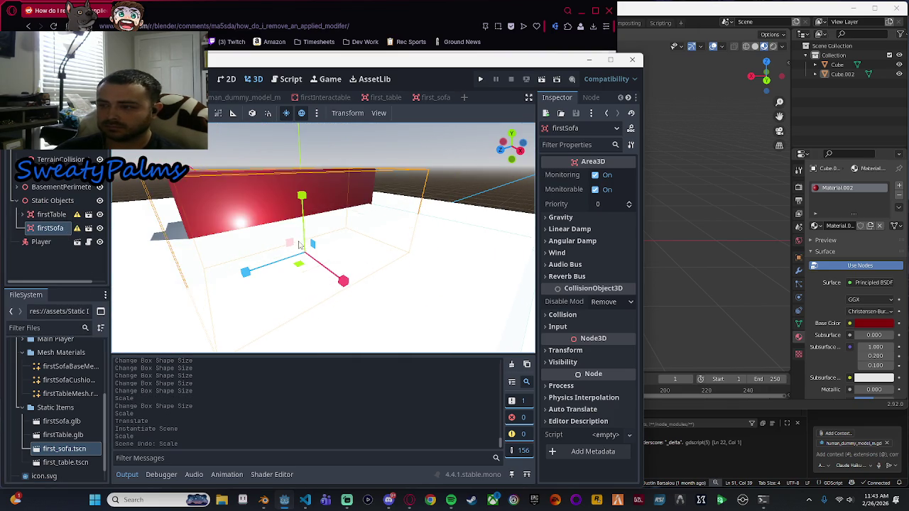
{"action": "scroll", "coordinate": [337, 278], "scroll_direction": "up", "scroll_amount": 5}
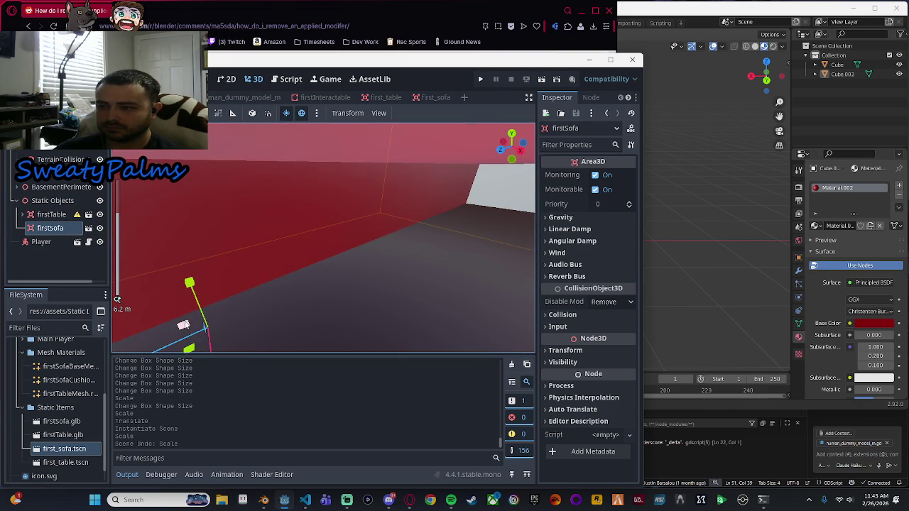
{"action": "left_click_drag", "start_coordinate": [183, 325], "coordinate": [213, 328]}
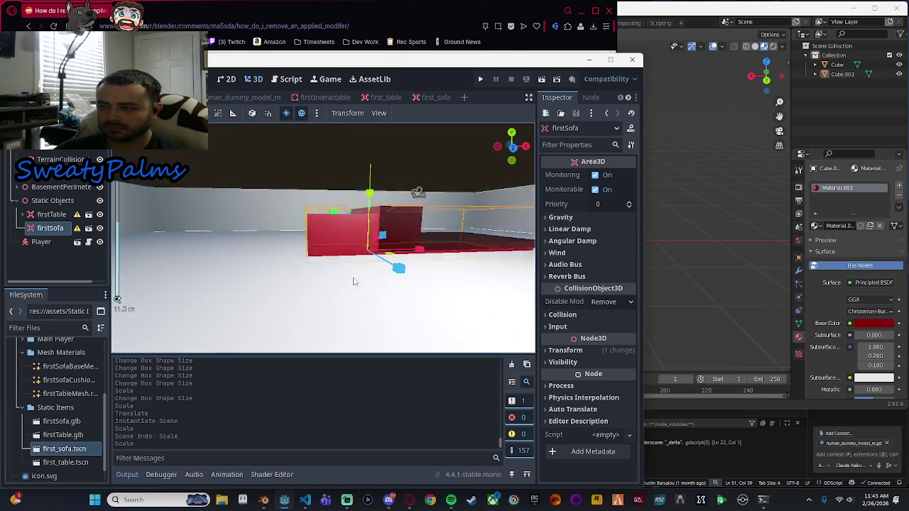
{"action": "scroll", "coordinate": [327, 287], "scroll_direction": "down", "scroll_amount": 3}
{"action": "left_click_drag", "start_coordinate": [410, 260], "coordinate": [364, 267]}
{"action": "scroll", "coordinate": [383, 263], "scroll_direction": "up", "scroll_amount": 5}
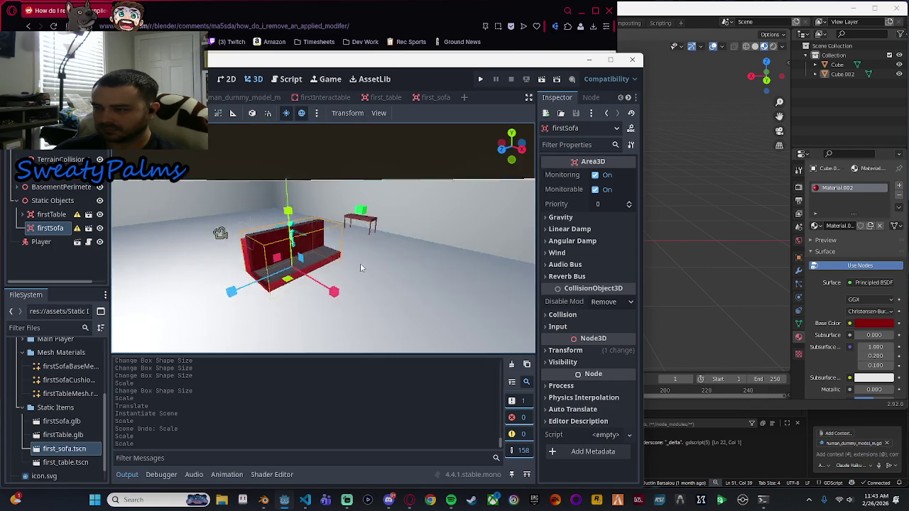
{"action": "key", "text": "f"}
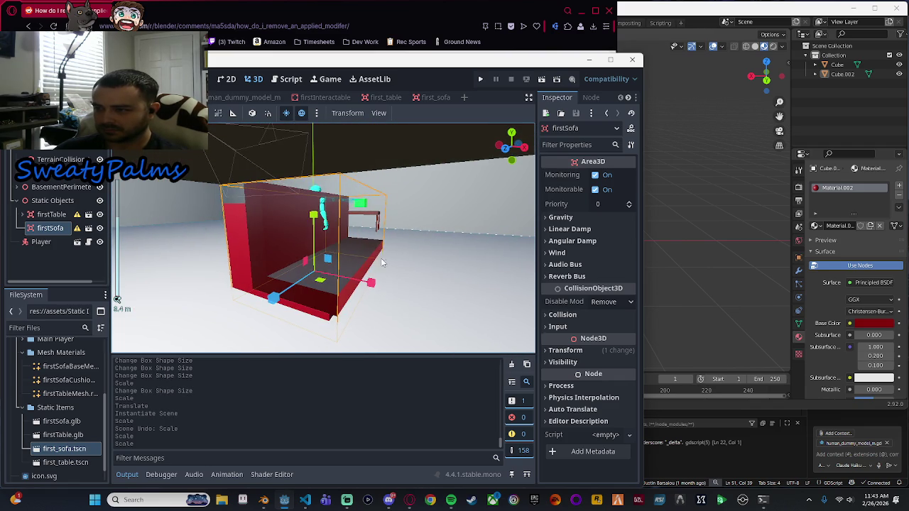
Shrink the sofa further along width and depth, then make its back taller.
{"action": "scroll", "coordinate": [287, 223], "scroll_direction": "down", "scroll_amount": 2}
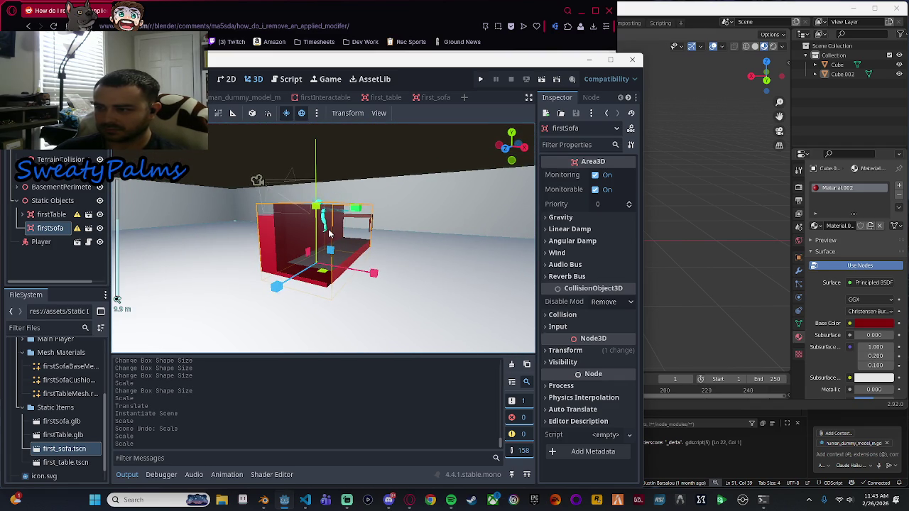
{"action": "key", "text": "e"}
{"action": "key", "text": "r"}
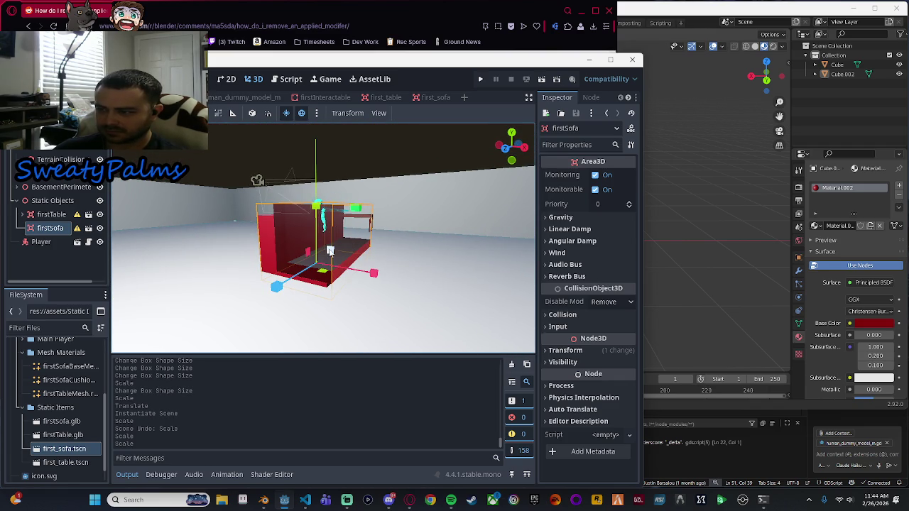
{"action": "mouse_move", "coordinate": [329, 251]}
{"action": "left_mouse_down"}
{"action": "mouse_move", "coordinate": [317, 276]}
{"action": "mouse_move", "coordinate": [315, 260]}
{"action": "mouse_move", "coordinate": [306, 262]}
{"action": "left_mouse_up"}
{"action": "scroll", "coordinate": [390, 264], "scroll_direction": "up", "scroll_amount": 5}
{"action": "scroll", "coordinate": [377, 266], "scroll_direction": "down", "scroll_amount": 5}
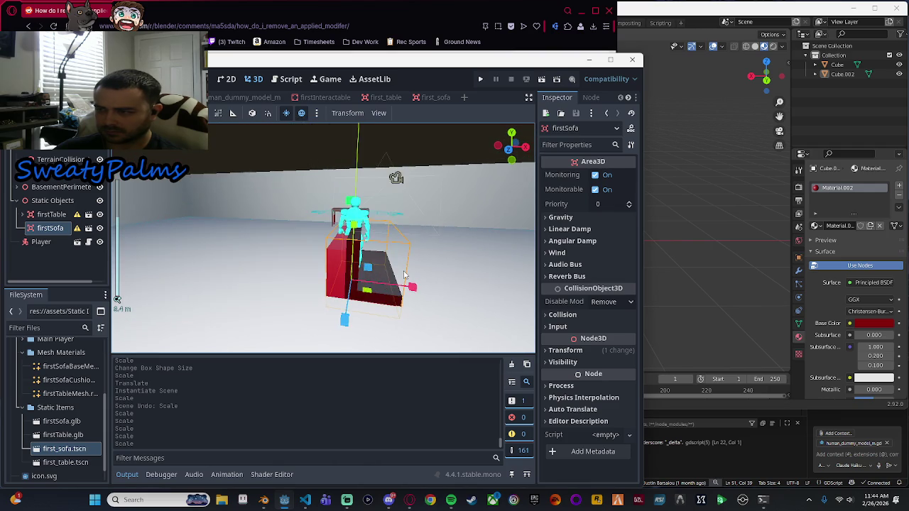
{"action": "mouse_move", "coordinate": [404, 275]}
{"action": "left_mouse_down"}
{"action": "mouse_move", "coordinate": [335, 283]}
{"action": "mouse_move", "coordinate": [417, 267]}
{"action": "left_mouse_up"}
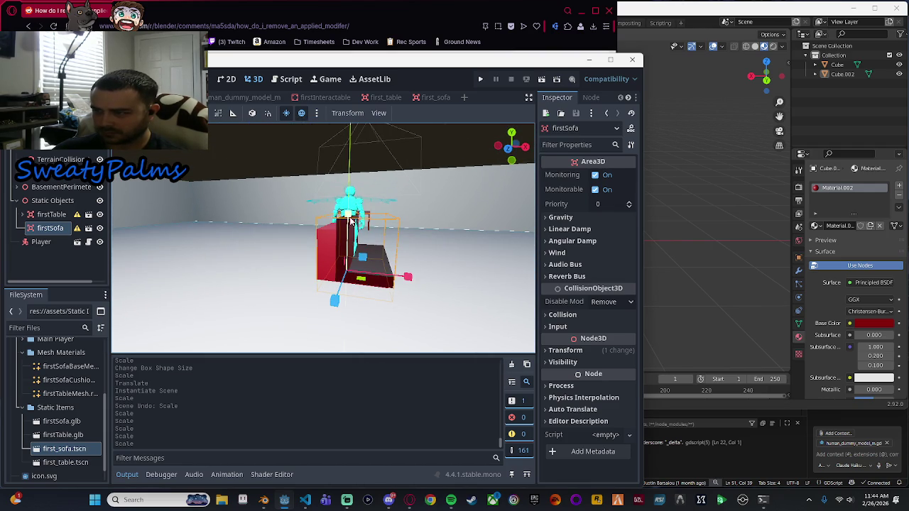
{"action": "mouse_move", "coordinate": [350, 220]}
{"action": "left_mouse_down"}
{"action": "mouse_move", "coordinate": [342, 146]}
{"action": "mouse_move", "coordinate": [341, 170]}
{"action": "left_mouse_up"}
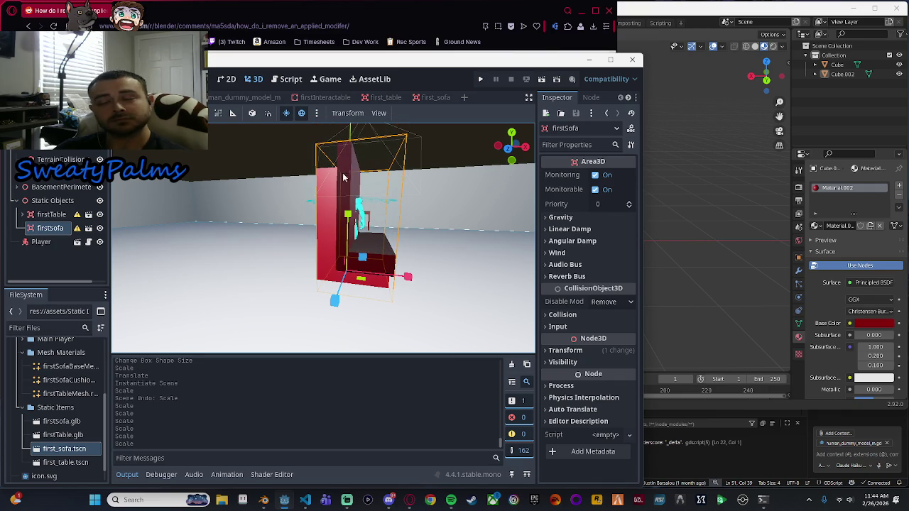
Undo the stray scale in the first_sofa scene, then drag the sofa's Y scale down in the main level.
{"action": "left_click", "coordinate": [434, 99]}
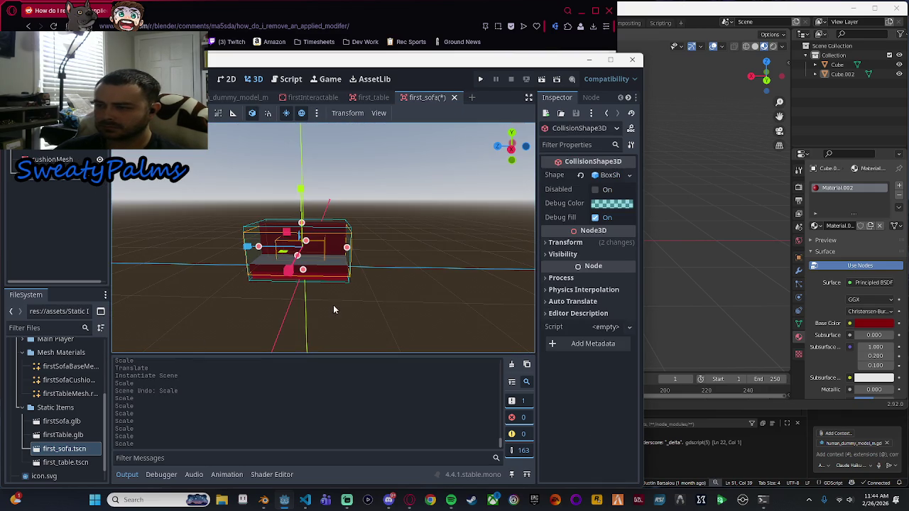
{"action": "key", "text": "ctrl+z"}
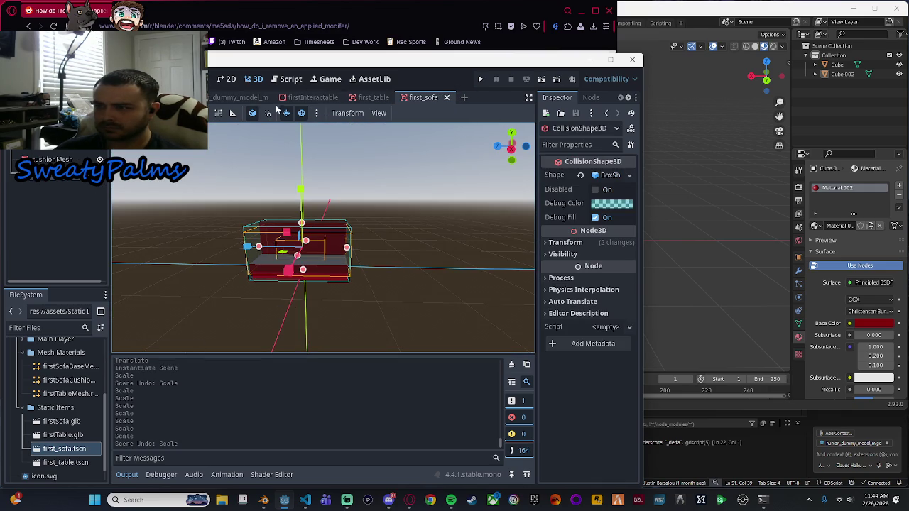
{"action": "key", "text": "ctrl+Tab"}
{"action": "mouse_move", "coordinate": [347, 214]}
{"action": "left_mouse_down"}
{"action": "mouse_move", "coordinate": [349, 234]}
{"action": "mouse_move", "coordinate": [347, 202]}
{"action": "mouse_move", "coordinate": [348, 248]}
{"action": "mouse_move", "coordinate": [348, 225]}
{"action": "left_mouse_up"}
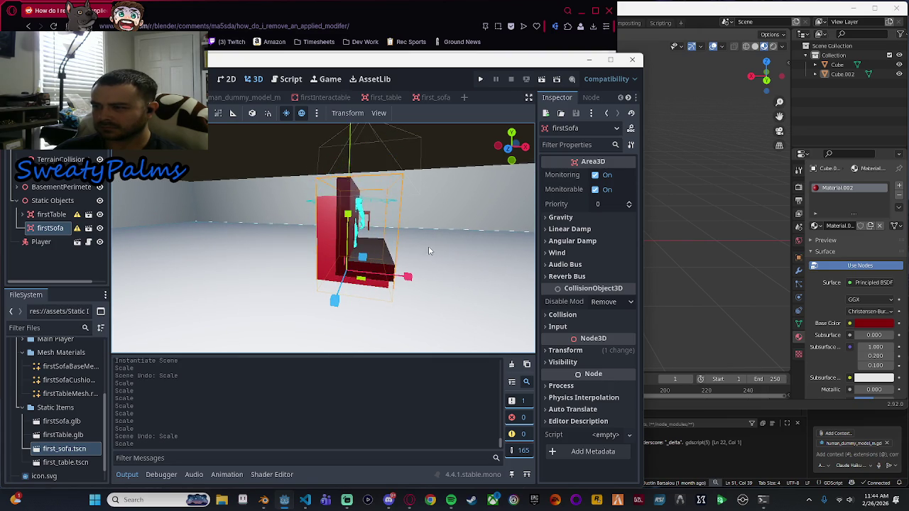
Lower the sofa's top by rescaling it, then shift it to a new position.
{"action": "left_click_drag", "start_coordinate": [456, 254], "coordinate": [319, 241]}
{"action": "key", "text": "s"}
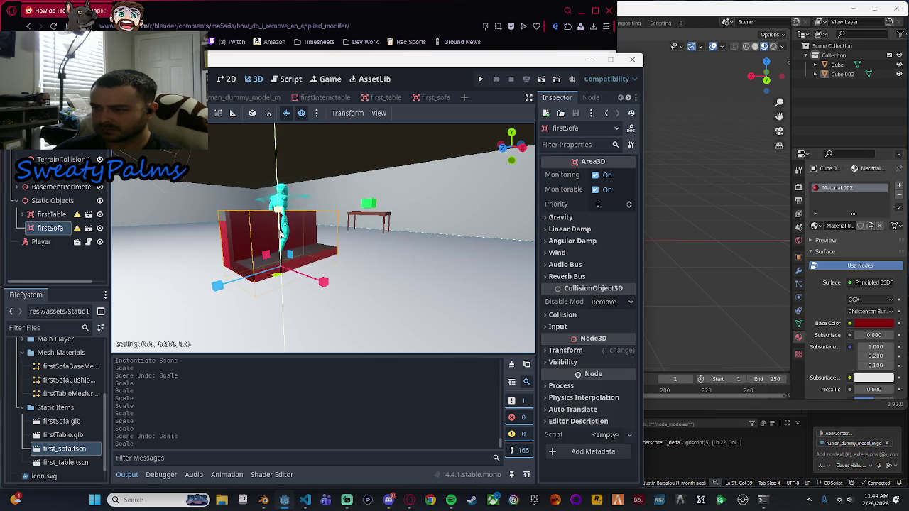
{"action": "left_click", "coordinate": [288, 226]}
{"action": "key", "text": "g"}
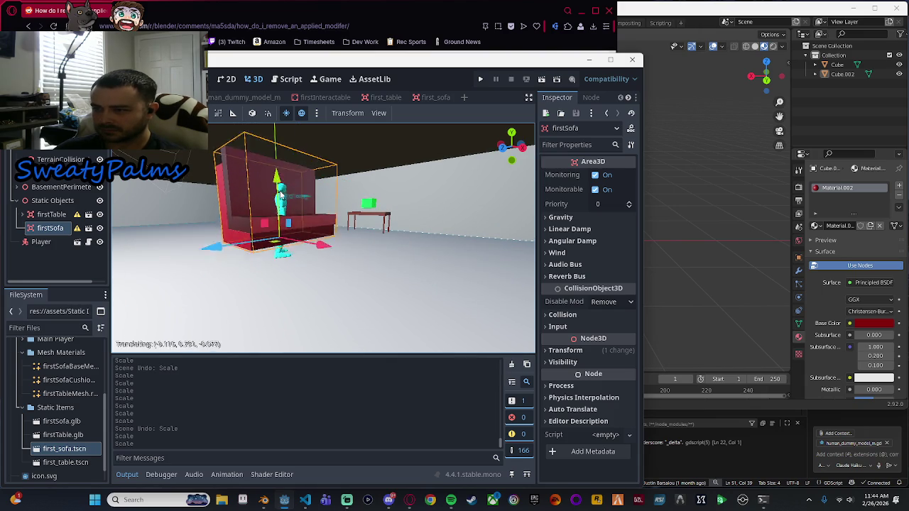
{"action": "left_click", "coordinate": [342, 236]}
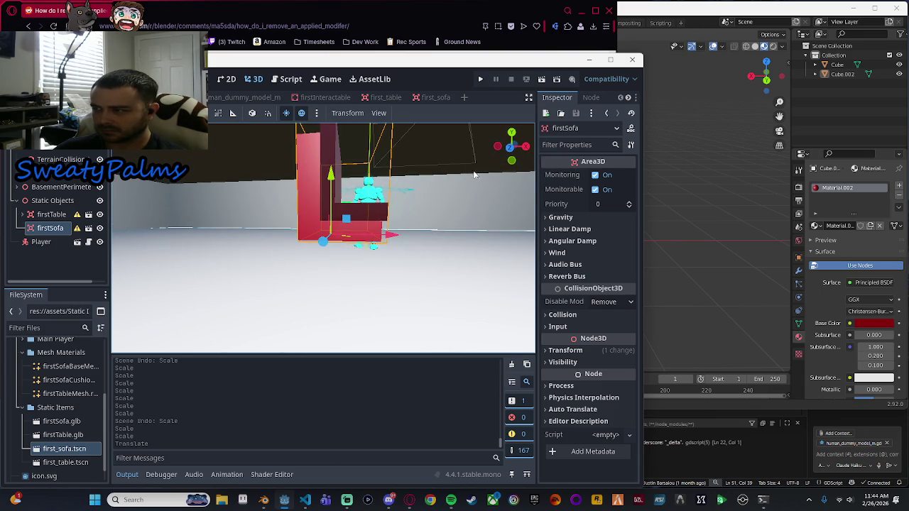
In front view, move the sofa vertically along Y to set it at its new height.
{"action": "left_click", "coordinate": [511, 146]}
{"action": "scroll", "coordinate": [457, 235], "scroll_direction": "up", "scroll_amount": 2}
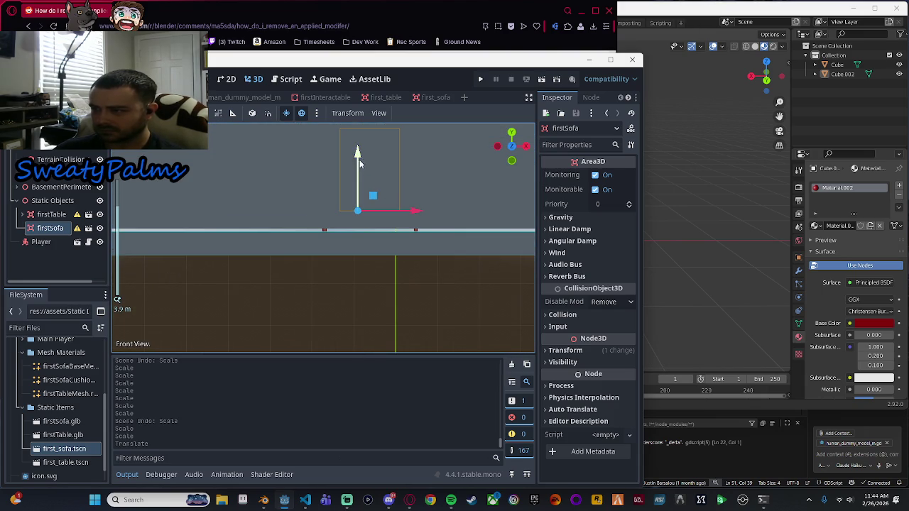
{"action": "key", "text": "g"}
{"action": "key", "text": "y"}
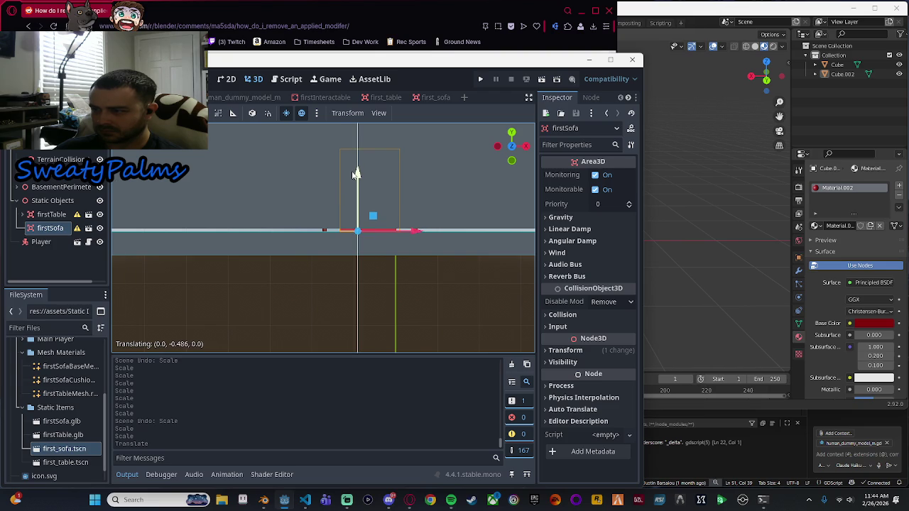
{"action": "left_click", "coordinate": [357, 174]}
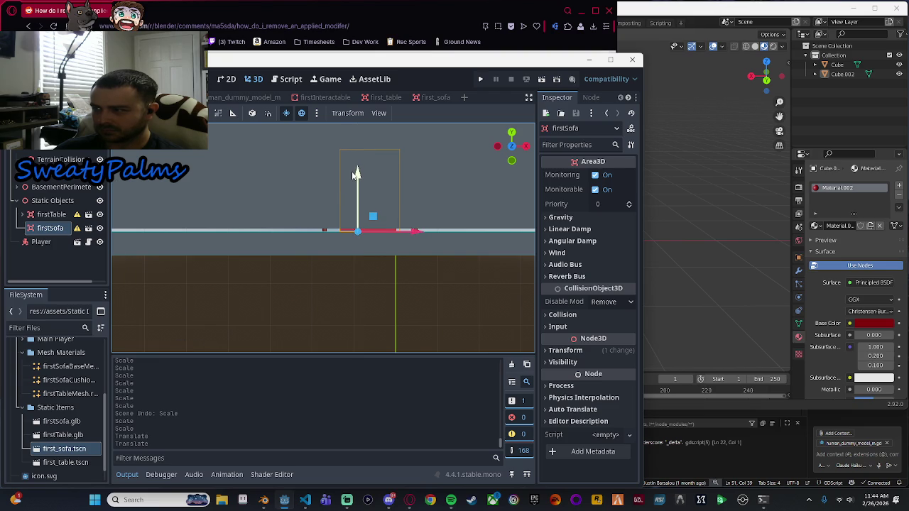
Slide the sofa left along the X axis across the room, away from the table.
{"action": "mouse_move", "coordinate": [511, 147]}
{"action": "left_mouse_down"}
{"action": "mouse_move", "coordinate": [449, 223]}
{"action": "mouse_move", "coordinate": [389, 243]}
{"action": "mouse_move", "coordinate": [422, 237]}
{"action": "mouse_move", "coordinate": [354, 279]}
{"action": "left_mouse_up"}
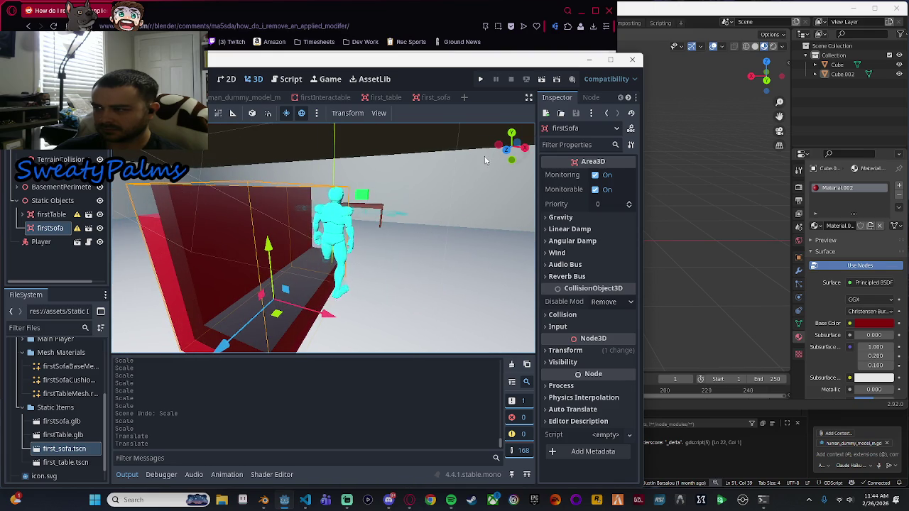
{"action": "scroll", "coordinate": [429, 247], "scroll_direction": "down", "scroll_amount": 5}
{"action": "left_click_drag", "start_coordinate": [431, 255], "coordinate": [324, 282]}
{"action": "mouse_move", "coordinate": [255, 274]}
{"action": "left_mouse_down"}
{"action": "mouse_move", "coordinate": [241, 264]}
{"action": "mouse_move", "coordinate": [382, 196]}
{"action": "left_mouse_up"}
{"action": "key", "text": "ctrl+z"}
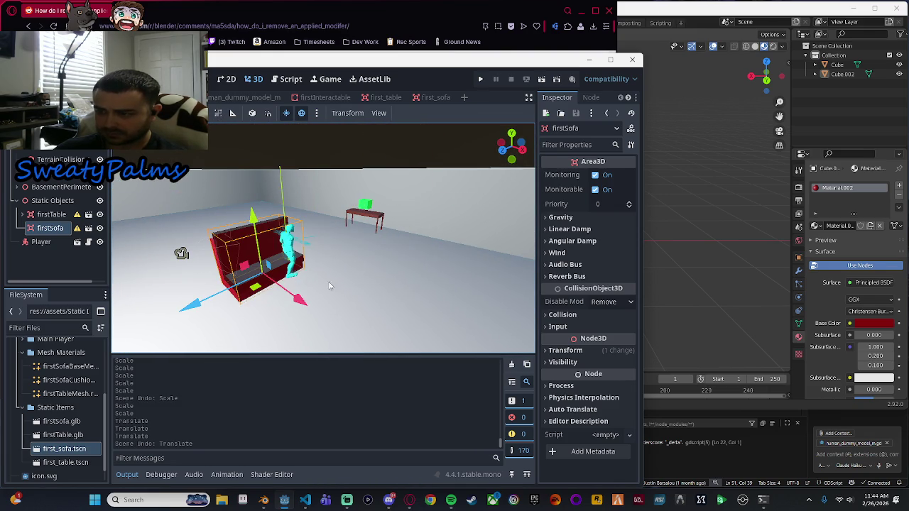
{"action": "mouse_move", "coordinate": [297, 304]}
{"action": "left_mouse_down"}
{"action": "mouse_move", "coordinate": [221, 258]}
{"action": "mouse_move", "coordinate": [230, 263]}
{"action": "mouse_move", "coordinate": [229, 256]}
{"action": "left_mouse_up"}
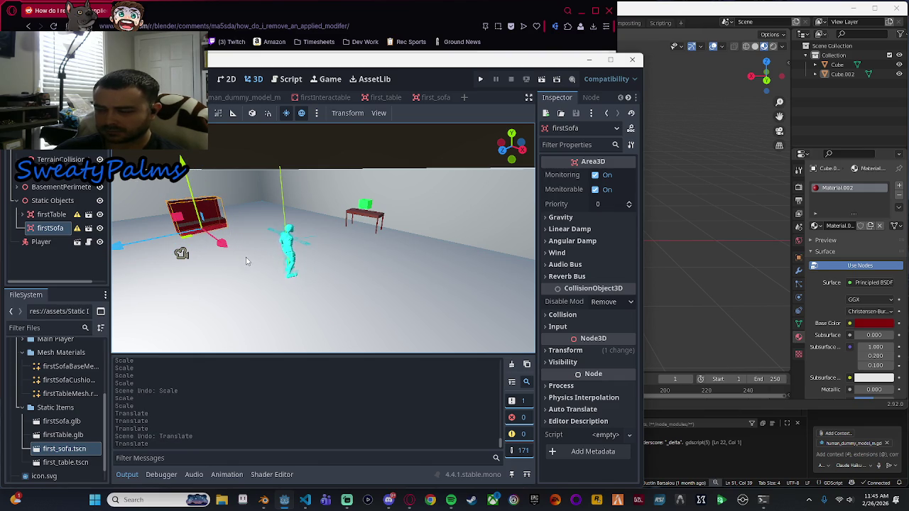
{"action": "key", "text": "f"}
{"action": "scroll", "coordinate": [388, 230], "scroll_direction": "up", "scroll_amount": 3}
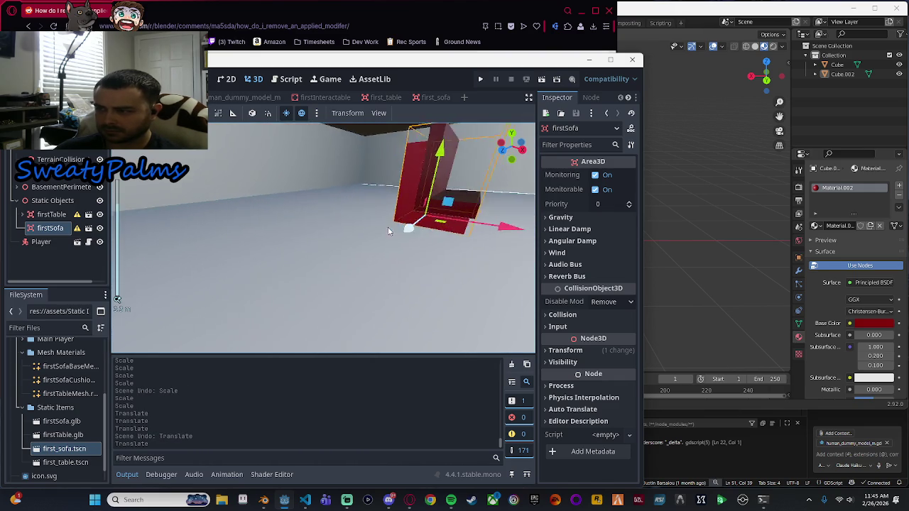
{"action": "left_click_drag", "start_coordinate": [388, 230], "coordinate": [127, 245]}
{"action": "scroll", "coordinate": [333, 277], "scroll_direction": "up", "scroll_amount": 2}
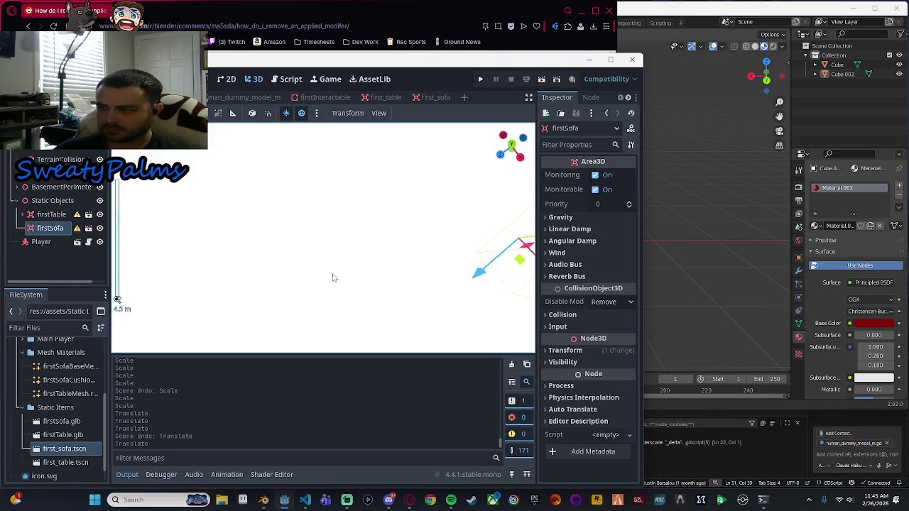
{"action": "scroll", "coordinate": [334, 277], "scroll_direction": "down", "scroll_amount": 5}
{"action": "mouse_move", "coordinate": [445, 222]}
{"action": "left_mouse_down"}
{"action": "mouse_move", "coordinate": [313, 222]}
{"action": "mouse_move", "coordinate": [266, 240]}
{"action": "mouse_move", "coordinate": [279, 241]}
{"action": "left_mouse_up"}
Nudge the sofa up in front view, then move it along Z in right view.
{"action": "left_click", "coordinate": [511, 158]}
{"action": "mouse_move", "coordinate": [219, 187]}
{"action": "left_mouse_down"}
{"action": "mouse_move", "coordinate": [474, 196]}
{"action": "mouse_move", "coordinate": [339, 242]}
{"action": "mouse_move", "coordinate": [288, 214]}
{"action": "mouse_move", "coordinate": [305, 209]}
{"action": "left_mouse_up"}
{"action": "left_click", "coordinate": [510, 160]}
{"action": "scroll", "coordinate": [336, 231], "scroll_direction": "up", "scroll_amount": 3}
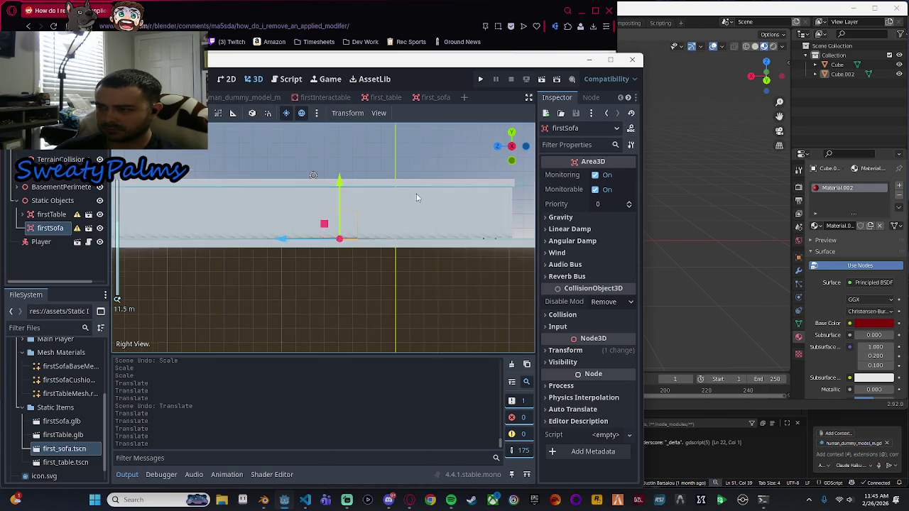
{"action": "left_click_drag", "start_coordinate": [281, 244], "coordinate": [247, 244]}
{"action": "mouse_move", "coordinate": [474, 155]}
{"action": "left_mouse_down"}
{"action": "mouse_move", "coordinate": [419, 234]}
{"action": "mouse_move", "coordinate": [446, 248]}
{"action": "mouse_move", "coordinate": [401, 243]}
{"action": "mouse_move", "coordinate": [409, 228]}
{"action": "left_mouse_up"}
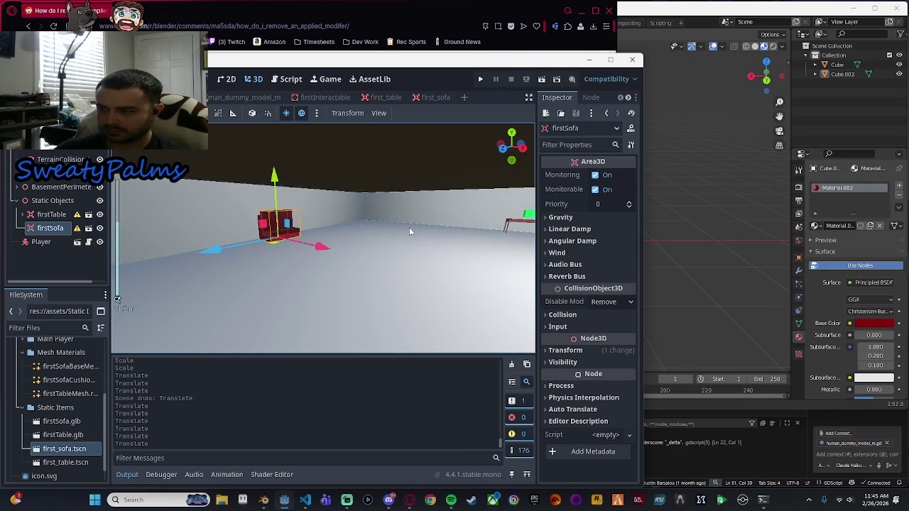
{"action": "scroll", "coordinate": [61, 391], "scroll_direction": "up", "scroll_amount": 3}
{"action": "left_click", "coordinate": [59, 382]}
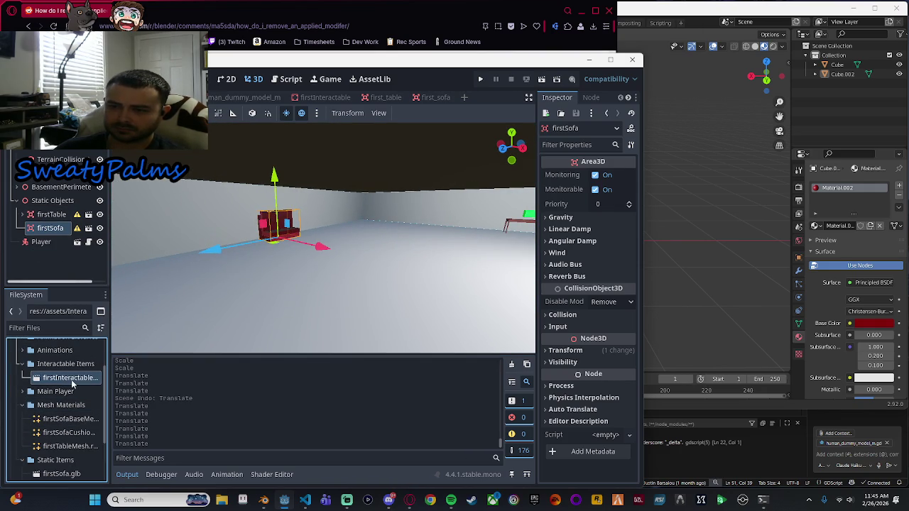
{"action": "left_click_drag", "start_coordinate": [82, 378], "coordinate": [49, 228]}
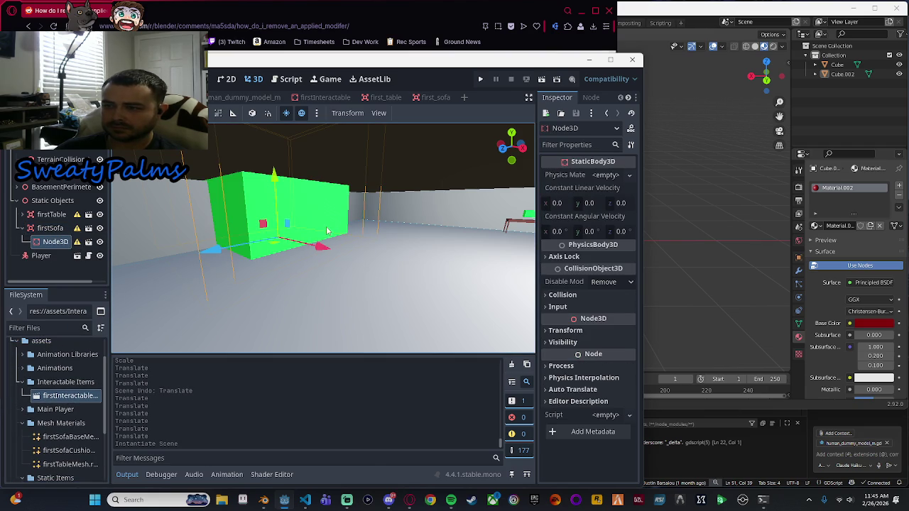
{"action": "mouse_move", "coordinate": [315, 218]}
{"action": "left_mouse_down"}
{"action": "mouse_move", "coordinate": [355, 213]}
{"action": "mouse_move", "coordinate": [416, 259]}
{"action": "mouse_move", "coordinate": [389, 235]}
{"action": "mouse_move", "coordinate": [343, 224]}
{"action": "left_mouse_up"}
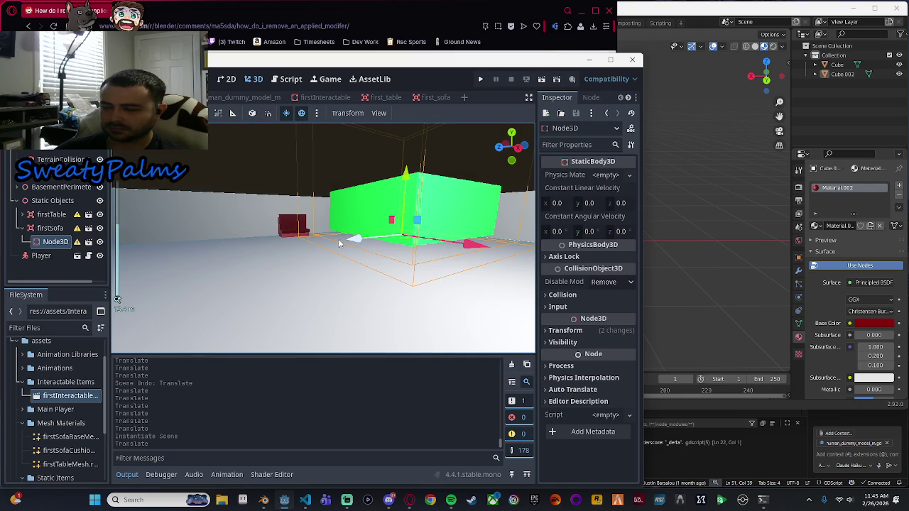
{"action": "key", "text": "ctrl+z"}
{"action": "key", "text": "ctrl+z"}
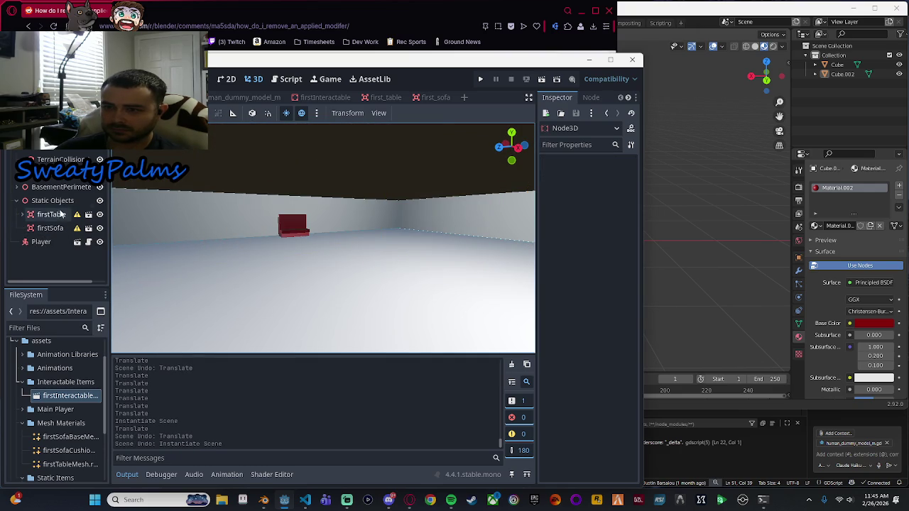
Copy the table's Interact item and paste it as a child of firstSofa.
{"action": "left_click", "coordinate": [22, 214]}
{"action": "left_click", "coordinate": [60, 232]}
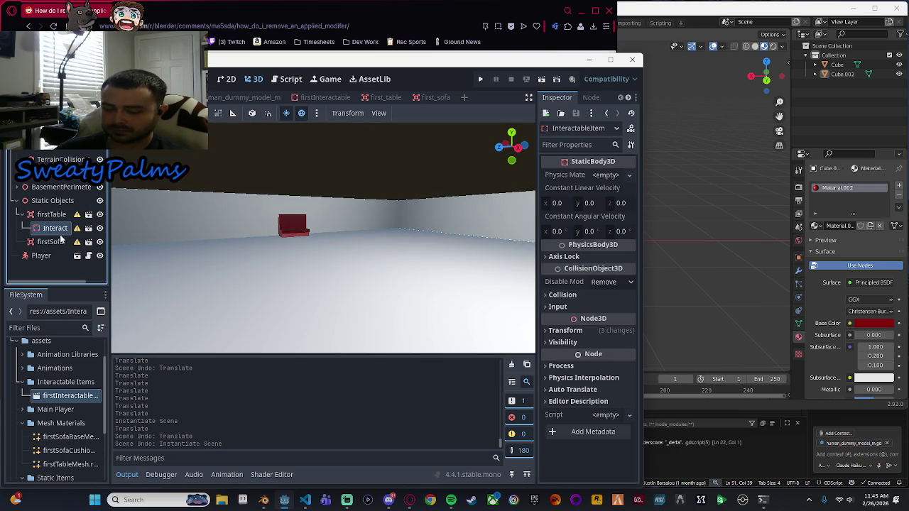
{"action": "left_click", "coordinate": [60, 241]}
{"action": "key", "text": "ctrl+v"}
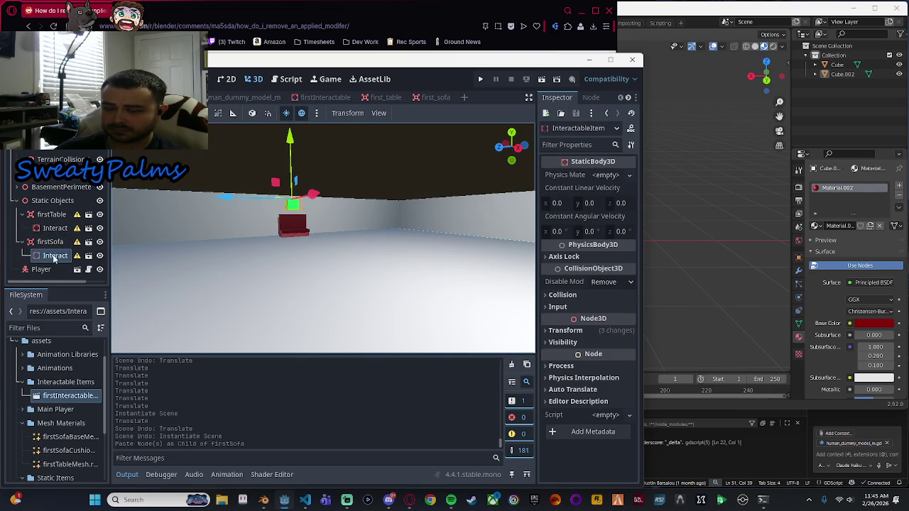
{"action": "left_click", "coordinate": [22, 214]}
Move the pasted green item along X and down along Y onto the sofa.
{"action": "scroll", "coordinate": [281, 240], "scroll_direction": "up", "scroll_amount": 3}
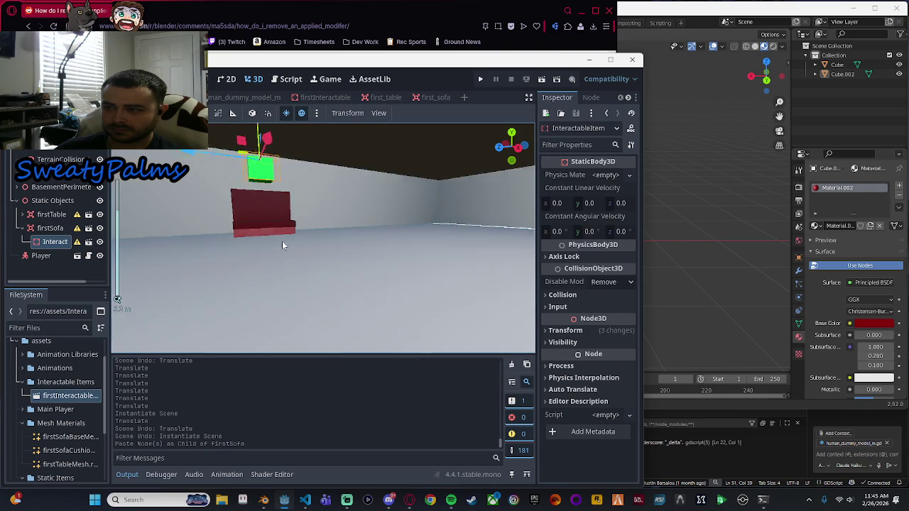
{"action": "mouse_move", "coordinate": [302, 225]}
{"action": "left_mouse_down"}
{"action": "mouse_move", "coordinate": [416, 279]}
{"action": "mouse_move", "coordinate": [435, 262]}
{"action": "mouse_move", "coordinate": [327, 232]}
{"action": "left_mouse_up"}
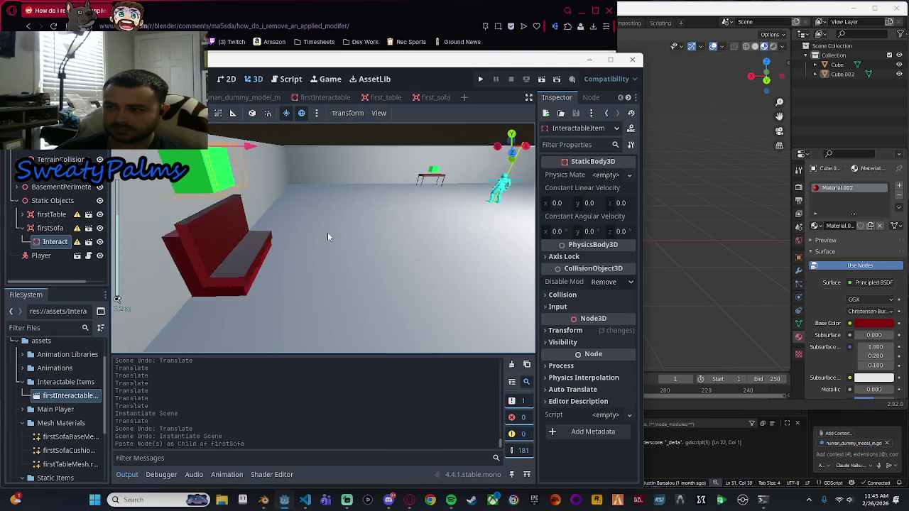
{"action": "key", "text": "f"}
{"action": "scroll", "coordinate": [332, 242], "scroll_direction": "down", "scroll_amount": 3}
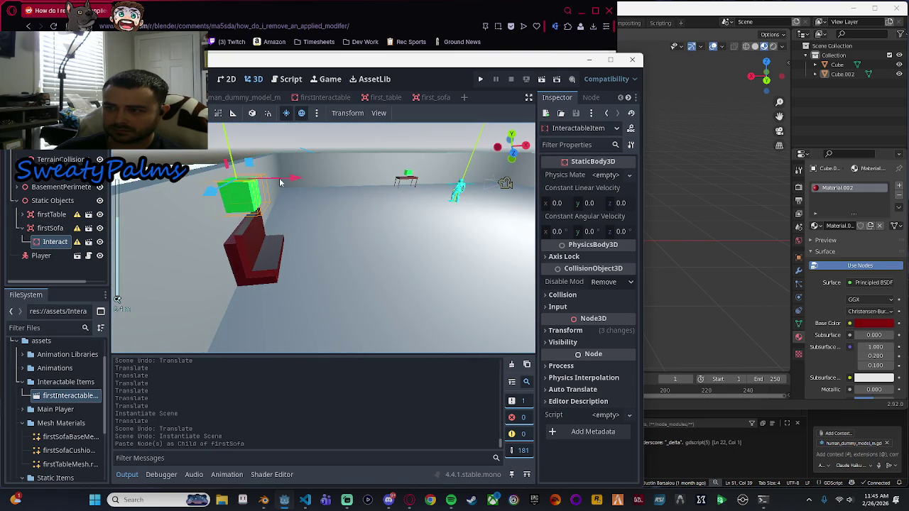
{"action": "left_click_drag", "start_coordinate": [280, 182], "coordinate": [306, 208]}
{"action": "scroll", "coordinate": [306, 208], "scroll_direction": "up", "scroll_amount": 3}
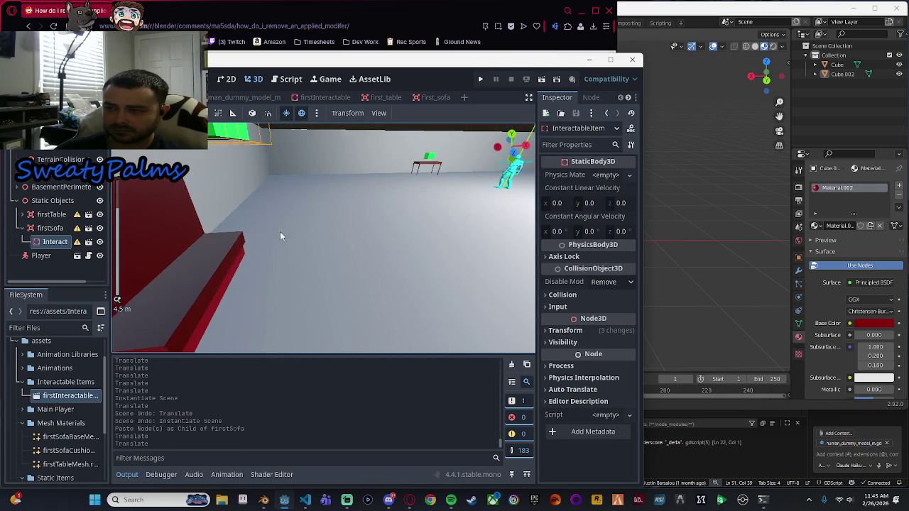
{"action": "left_click_drag", "start_coordinate": [244, 240], "coordinate": [382, 192]}
{"action": "mouse_move", "coordinate": [367, 209]}
{"action": "left_mouse_down"}
{"action": "mouse_move", "coordinate": [373, 227]}
{"action": "mouse_move", "coordinate": [354, 192]}
{"action": "mouse_move", "coordinate": [373, 208]}
{"action": "mouse_move", "coordinate": [362, 219]}
{"action": "mouse_move", "coordinate": [349, 183]}
{"action": "left_mouse_up"}
{"action": "left_click_drag", "start_coordinate": [341, 133], "coordinate": [329, 298]}
{"action": "scroll", "coordinate": [362, 285], "scroll_direction": "up", "scroll_amount": 3}
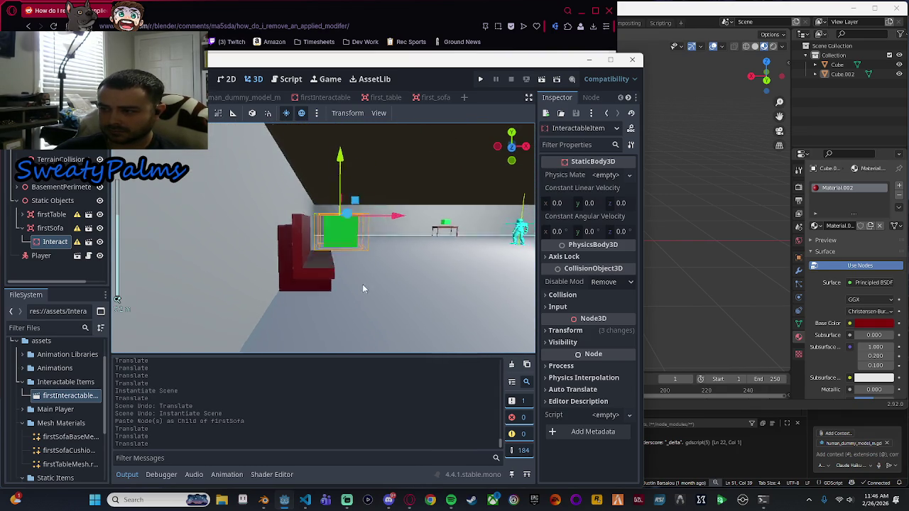
{"action": "mouse_move", "coordinate": [397, 212]}
{"action": "left_mouse_down"}
{"action": "mouse_move", "coordinate": [358, 210]}
{"action": "mouse_move", "coordinate": [397, 224]}
{"action": "mouse_move", "coordinate": [370, 221]}
{"action": "left_mouse_up"}
Shrink the green item along X, Y and Z, then lower it onto the seat.
{"action": "key", "text": "e"}
{"action": "key", "text": "r"}
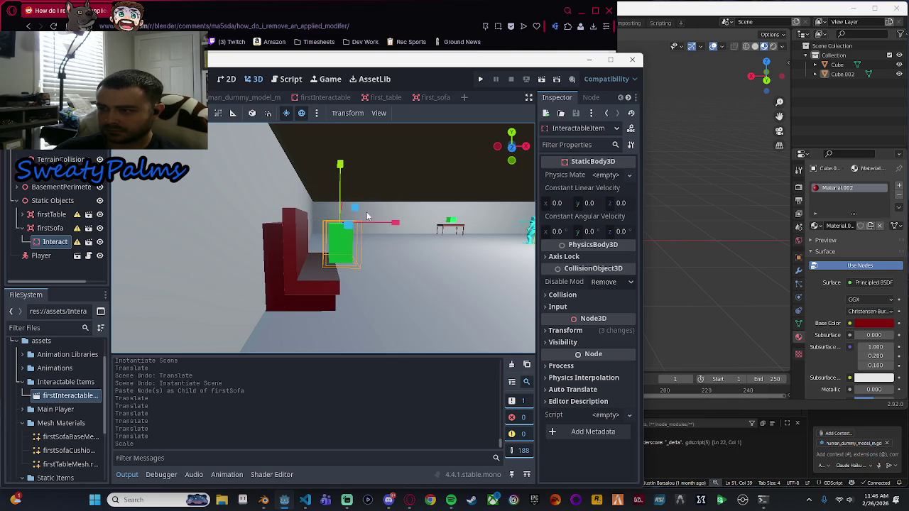
{"action": "left_click_drag", "start_coordinate": [340, 165], "coordinate": [341, 200]}
{"action": "mouse_move", "coordinate": [355, 213]}
{"action": "left_mouse_down"}
{"action": "mouse_move", "coordinate": [417, 239]}
{"action": "mouse_move", "coordinate": [323, 257]}
{"action": "left_mouse_up"}
{"action": "mouse_move", "coordinate": [206, 249]}
{"action": "left_mouse_down"}
{"action": "mouse_move", "coordinate": [237, 244]}
{"action": "mouse_move", "coordinate": [290, 280]}
{"action": "mouse_move", "coordinate": [339, 275]}
{"action": "left_mouse_up"}
{"action": "key", "text": "g"}
{"action": "key", "text": "y"}
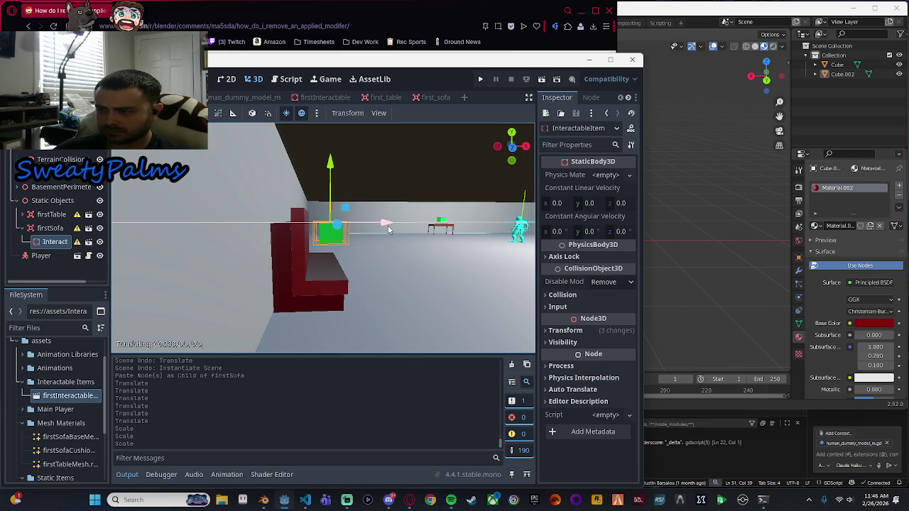
{"action": "left_click", "coordinate": [335, 184]}
{"action": "mouse_move", "coordinate": [335, 184]}
{"action": "left_mouse_down"}
{"action": "mouse_move", "coordinate": [354, 279]}
{"action": "mouse_move", "coordinate": [268, 277]}
{"action": "left_mouse_up"}
{"action": "key", "text": "ctrl+s"}
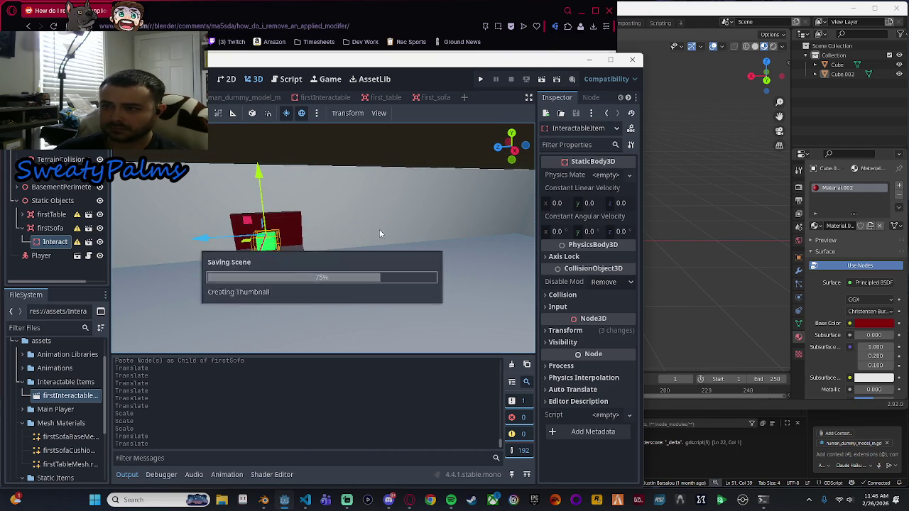
{"action": "left_click", "coordinate": [480, 80]}
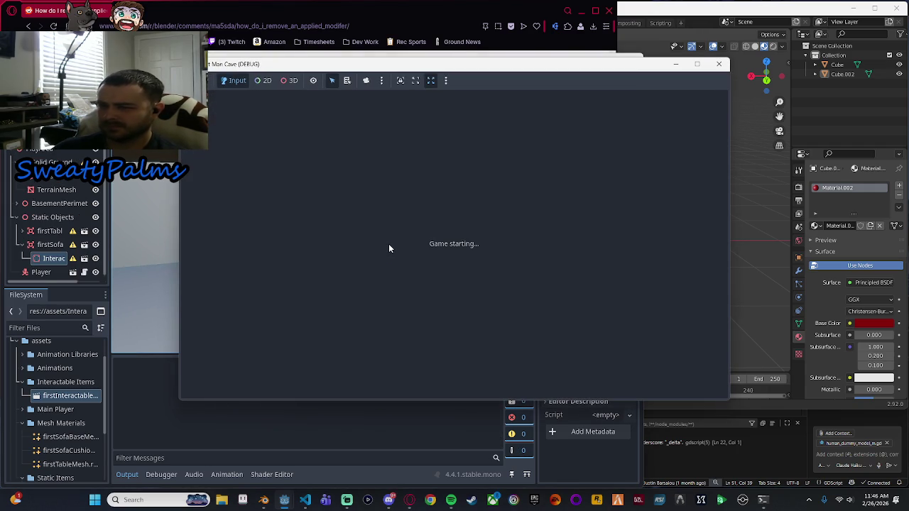
{"action": "key", "text": "w"}
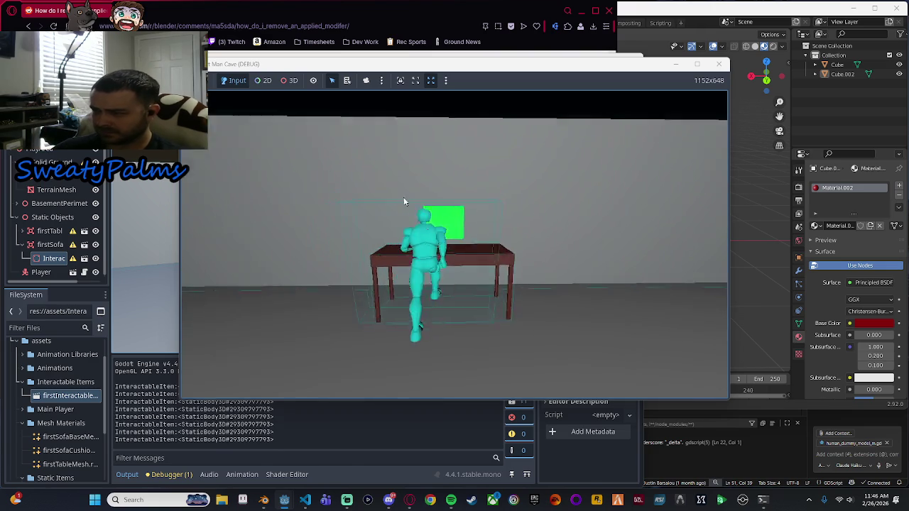
{"action": "key", "text": "s"}
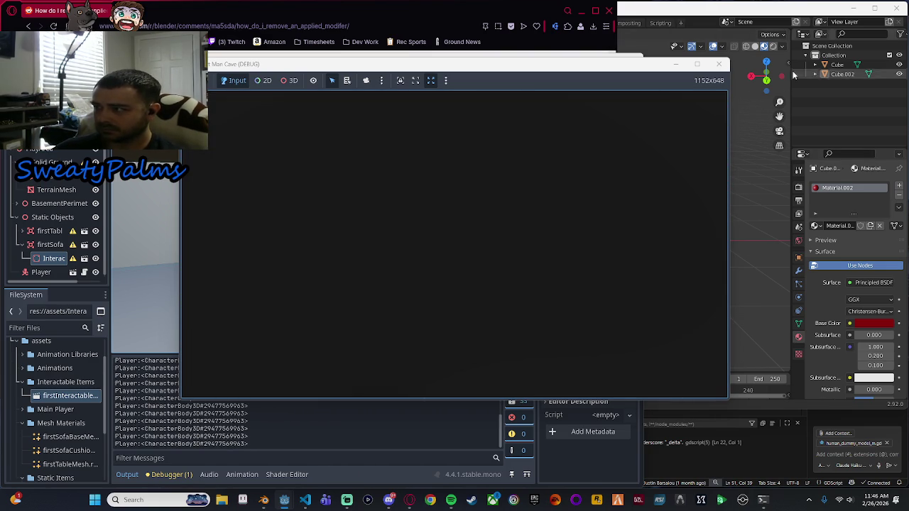
{"action": "left_click", "coordinate": [718, 63]}
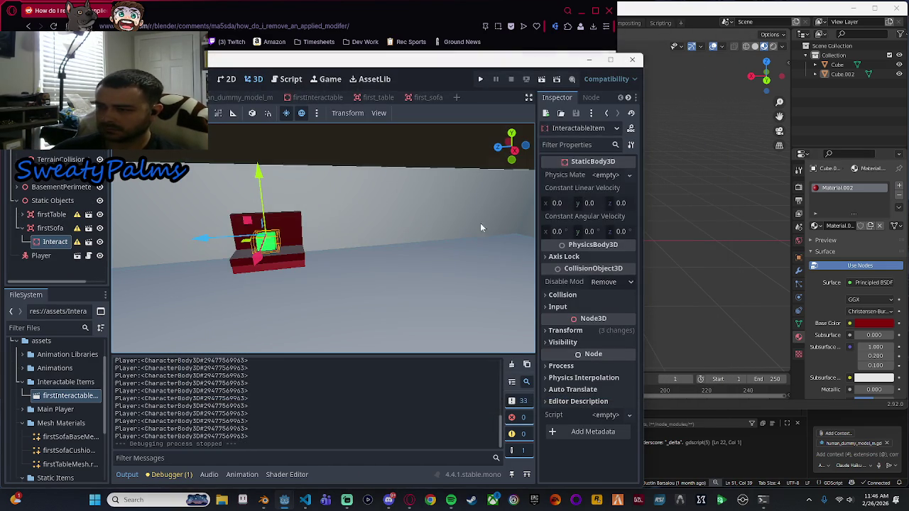
{"action": "left_click", "coordinate": [481, 80]}
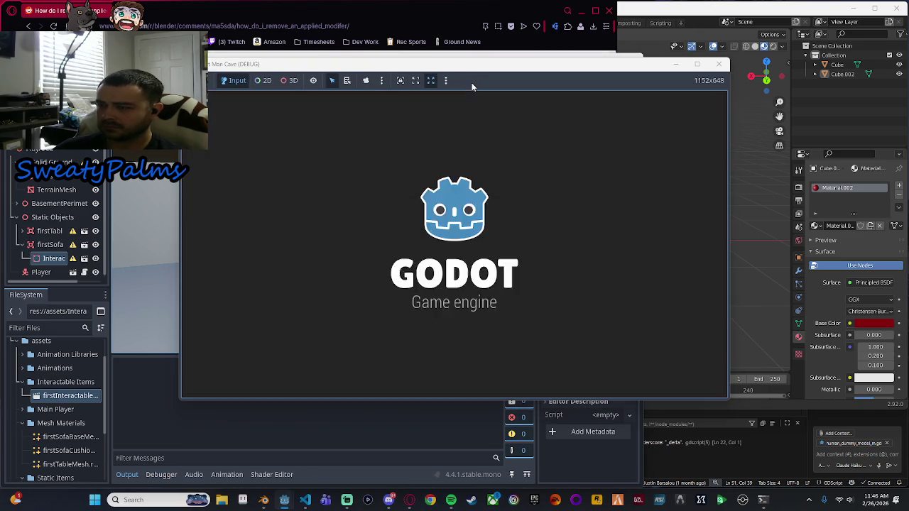
{"action": "key", "text": "w"}
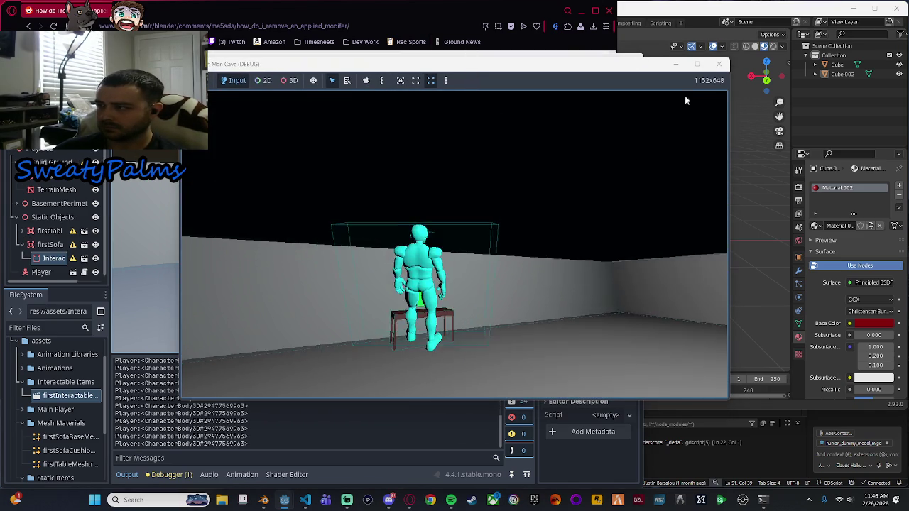
{"action": "left_click", "coordinate": [719, 64]}
{"action": "left_click", "coordinate": [480, 79]}
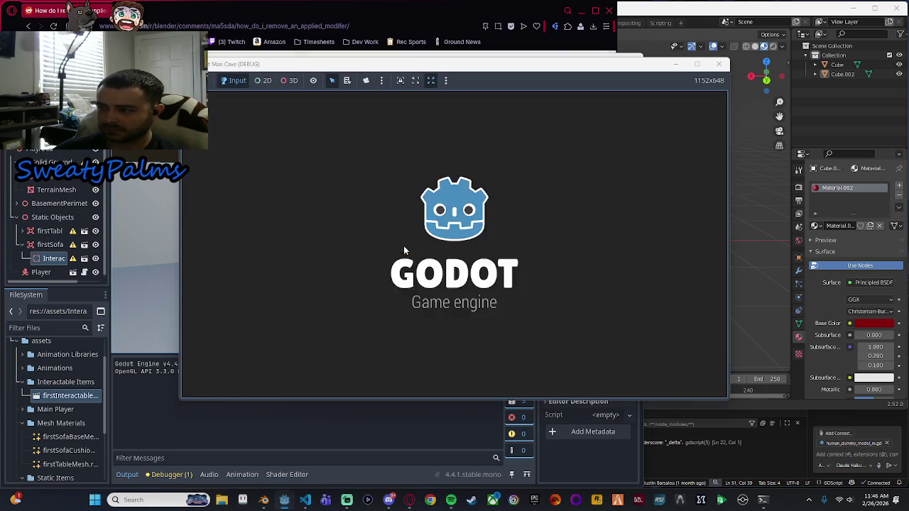
{"action": "key", "text": "w"}
{"action": "key", "text": "a"}
{"action": "key", "text": "d"}
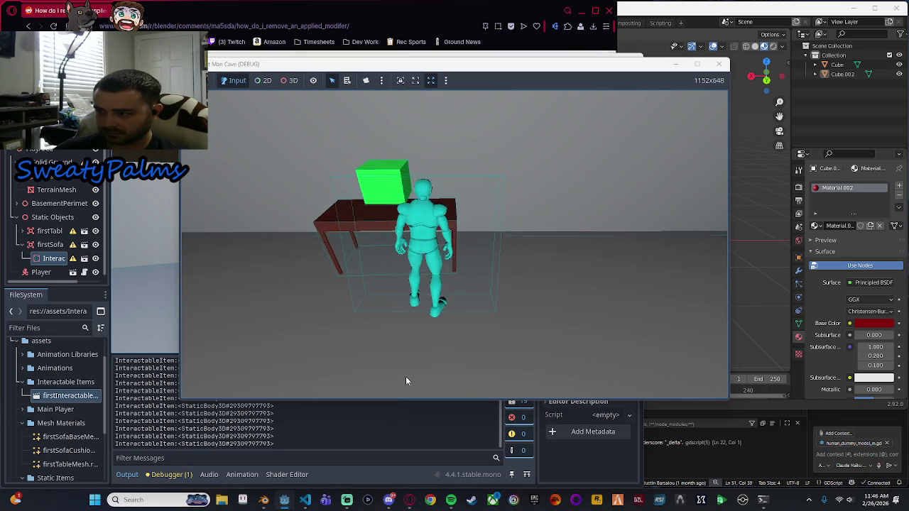
{"action": "key", "text": "d"}
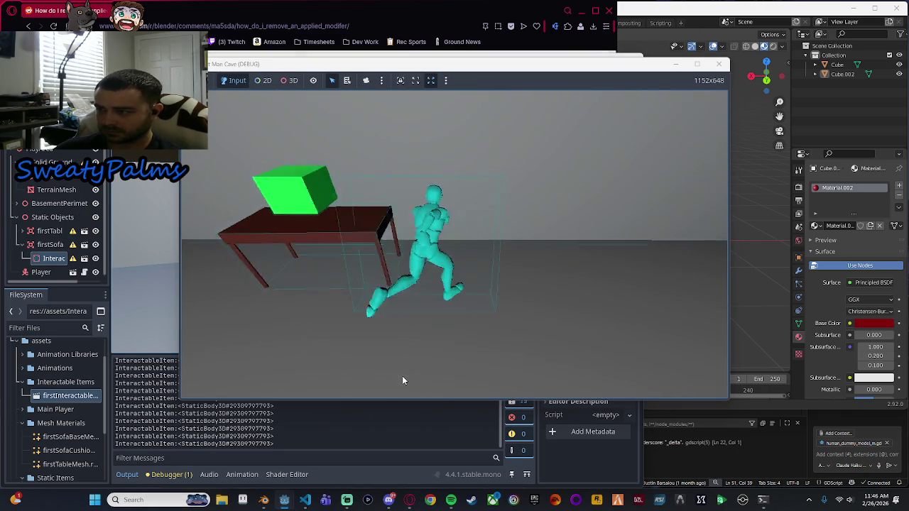
{"action": "key", "text": "s"}
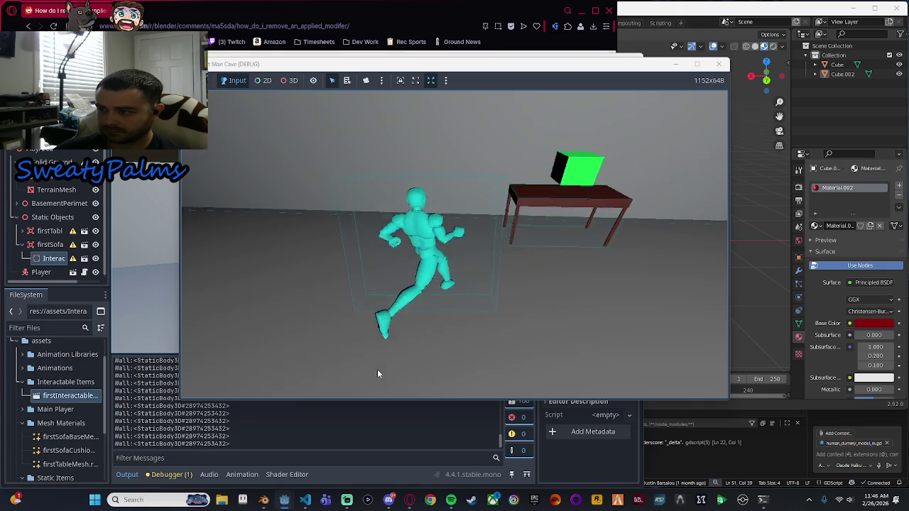
{"action": "key", "text": "w"}
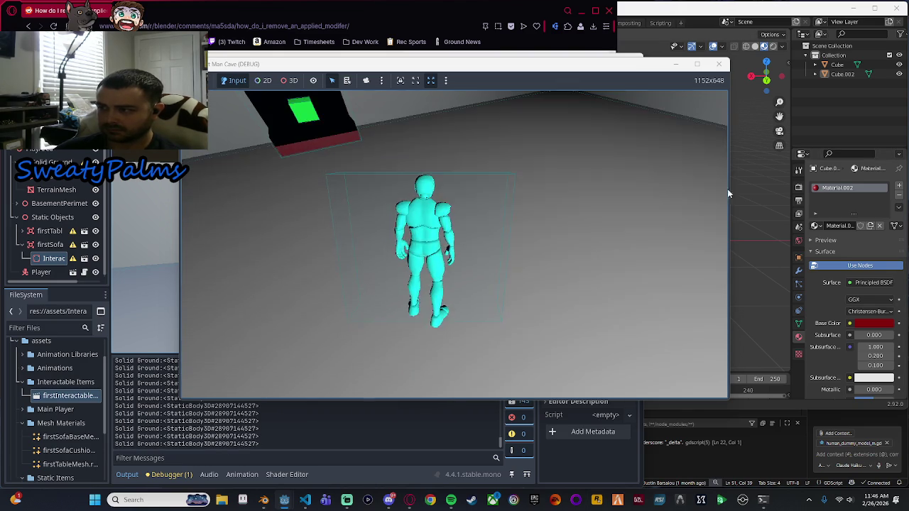
{"action": "key", "text": "w"}
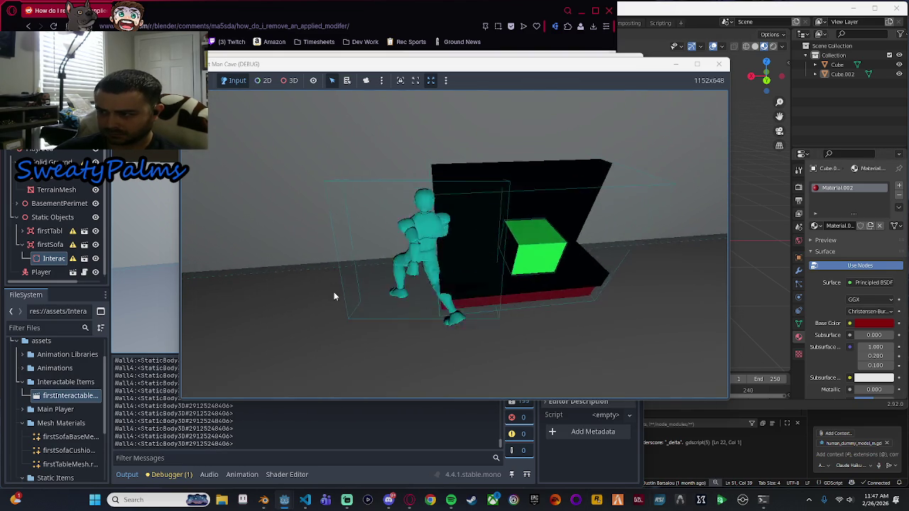
{"action": "key", "text": "a"}
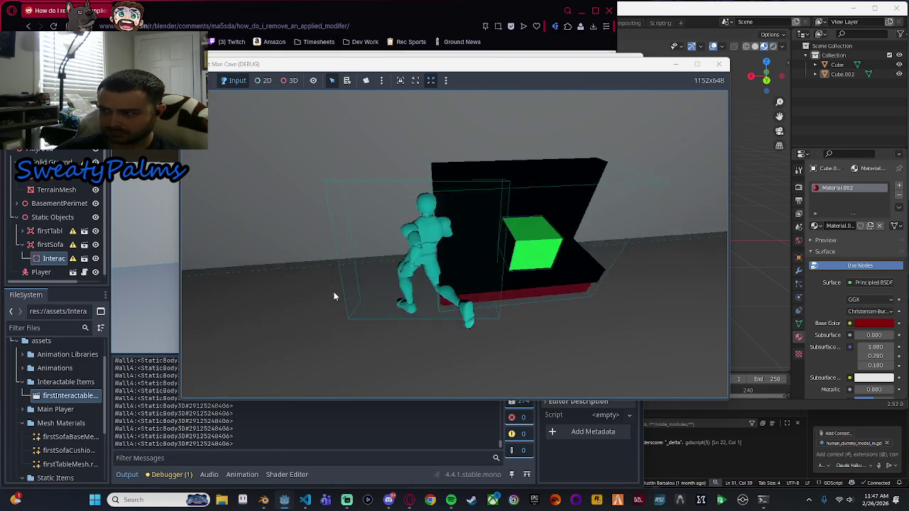
{"action": "key", "text": "w"}
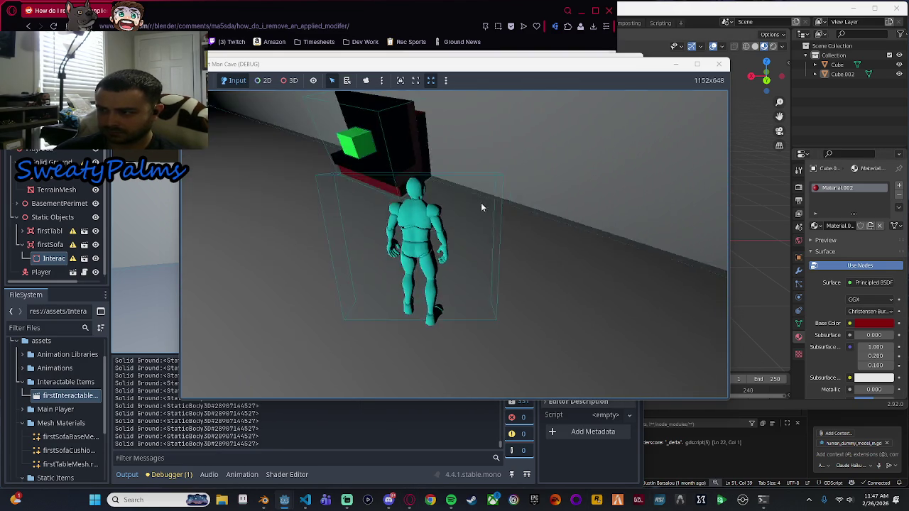
{"action": "left_click", "coordinate": [718, 64]}
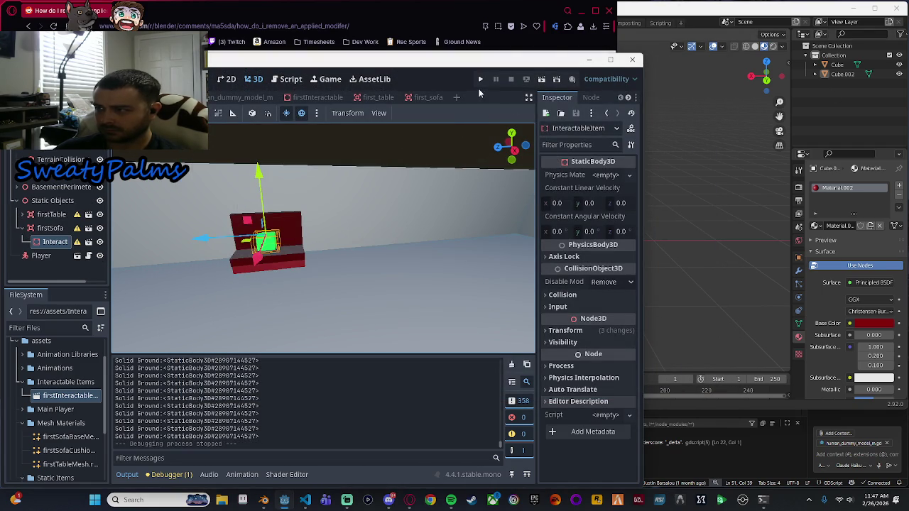
Run the game, walk the character into and around the sofa toward the table, then stop it.
{"action": "left_click", "coordinate": [480, 79]}
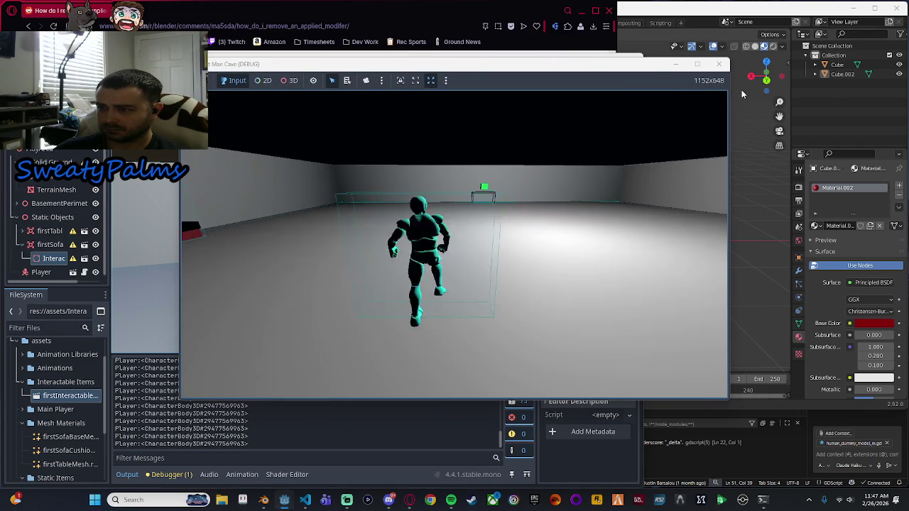
{"action": "key", "text": "w"}
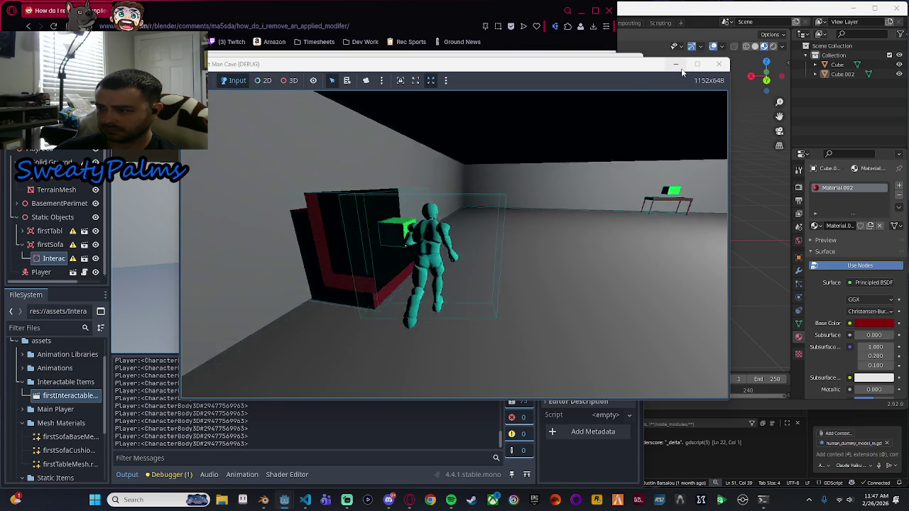
{"action": "key", "text": "w"}
{"action": "key", "text": "s"}
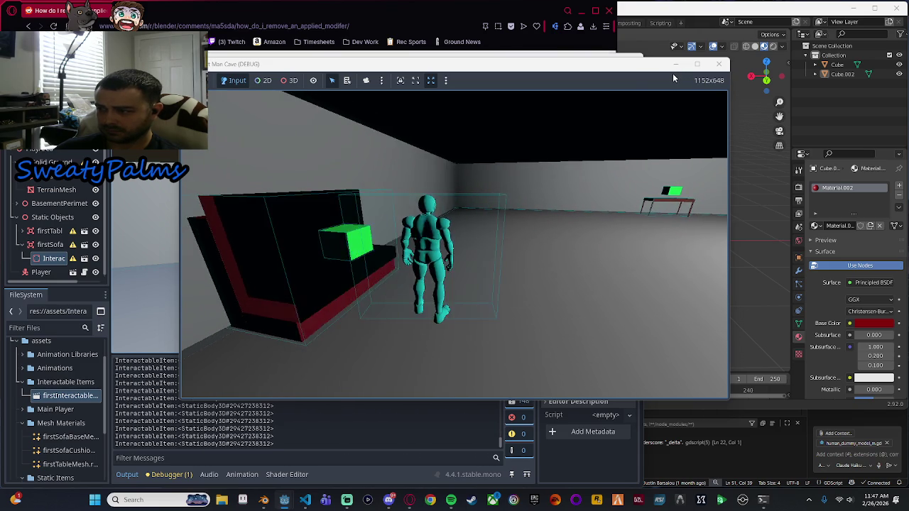
{"action": "key", "text": "w"}
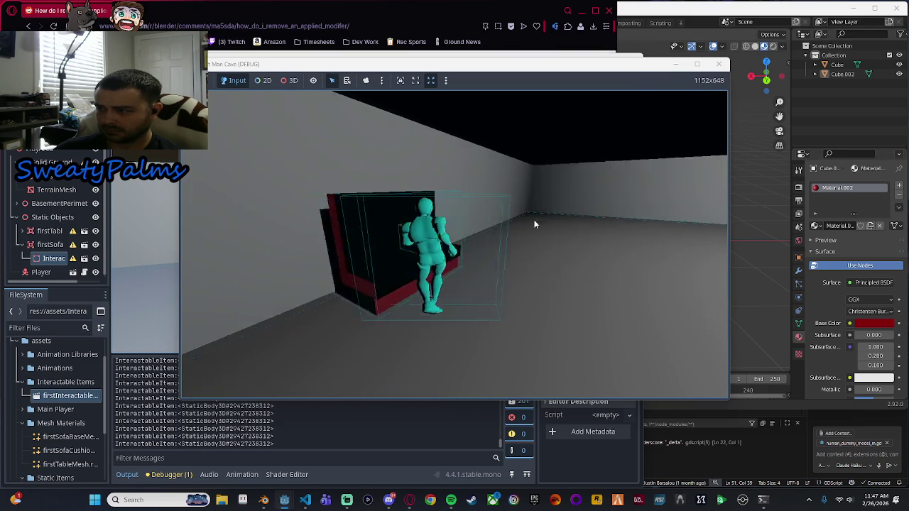
{"action": "key", "text": "w"}
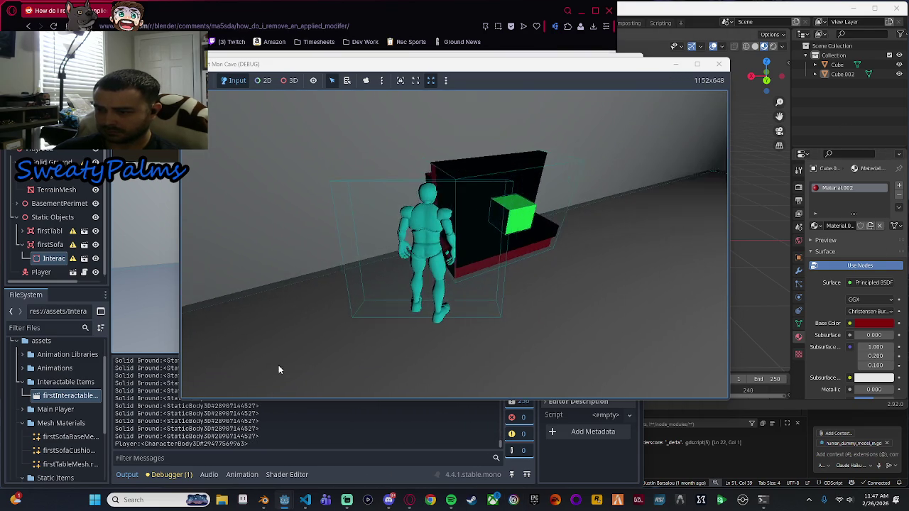
{"action": "key", "text": "w"}
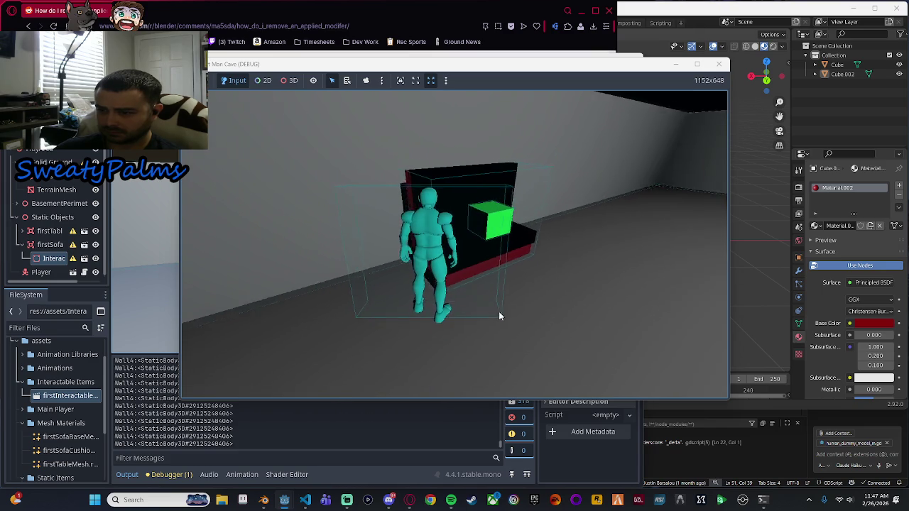
{"action": "key", "text": "w"}
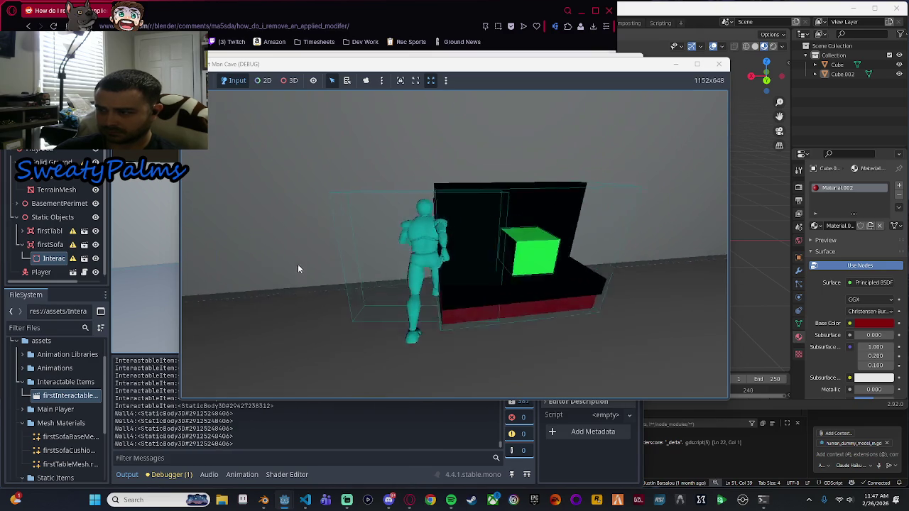
{"action": "key", "text": "w"}
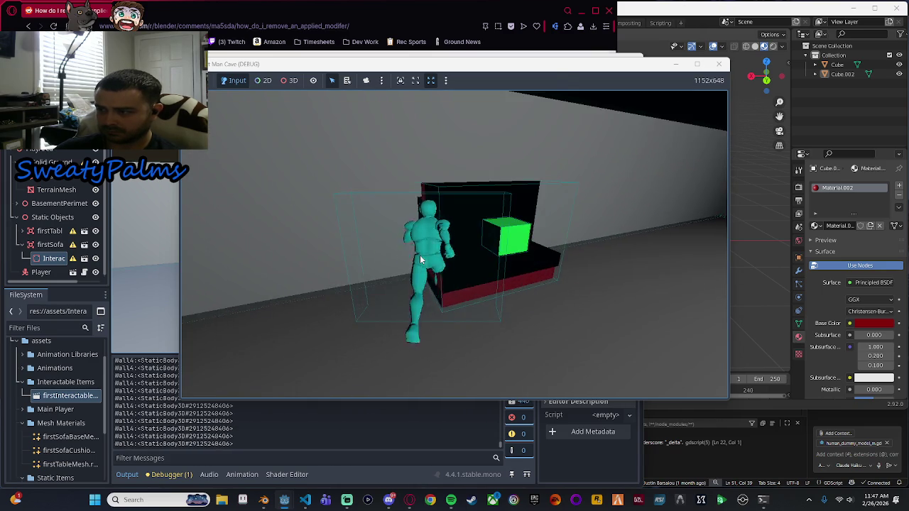
{"action": "key", "text": "w"}
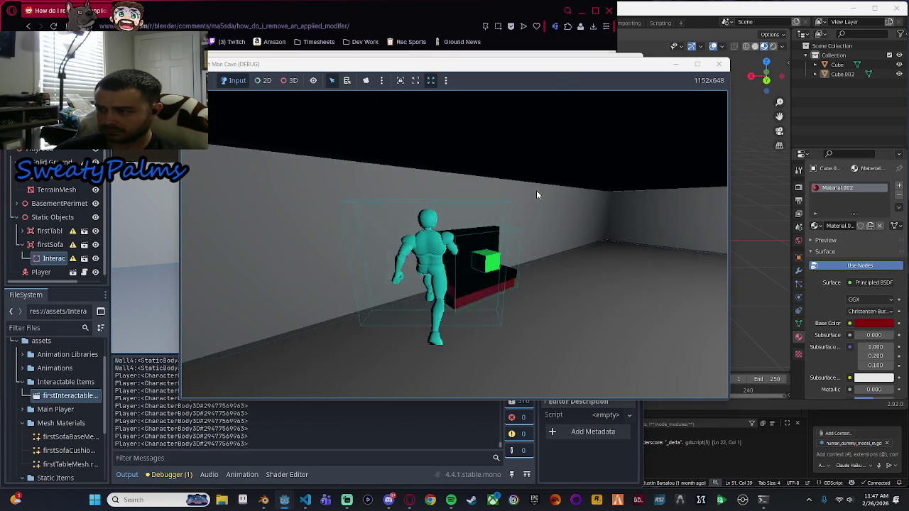
{"action": "key", "text": "w"}
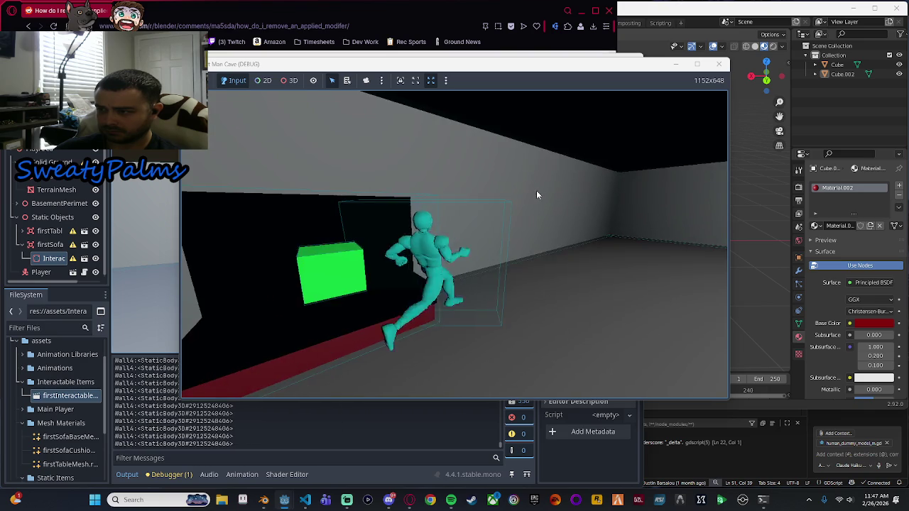
{"action": "key", "text": "w"}
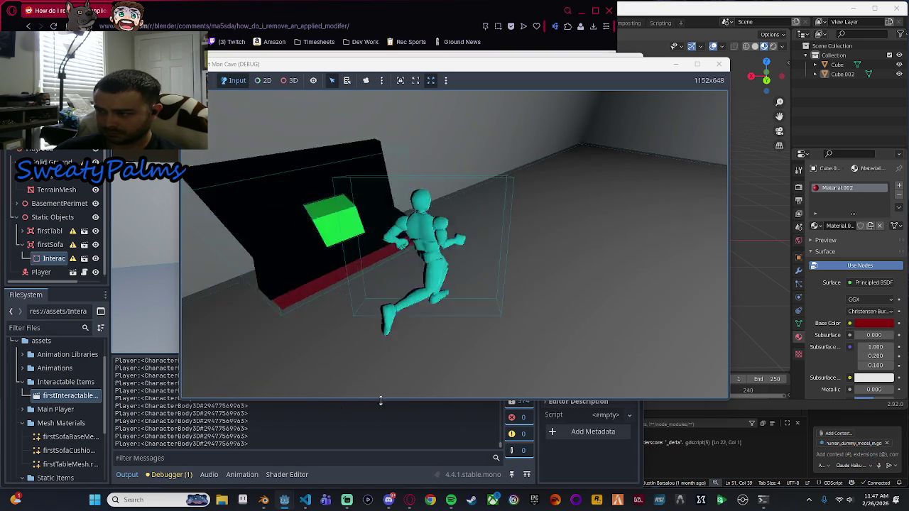
{"action": "key", "text": "w"}
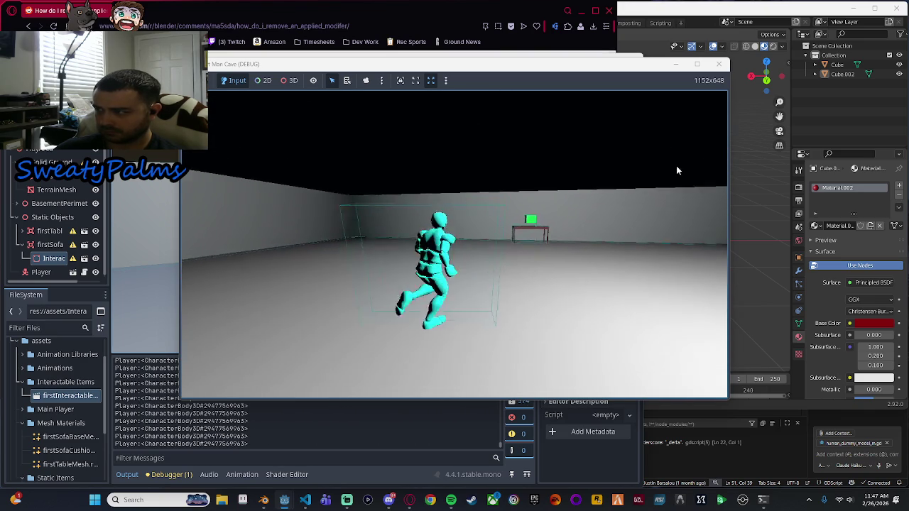
{"action": "left_click", "coordinate": [718, 64]}
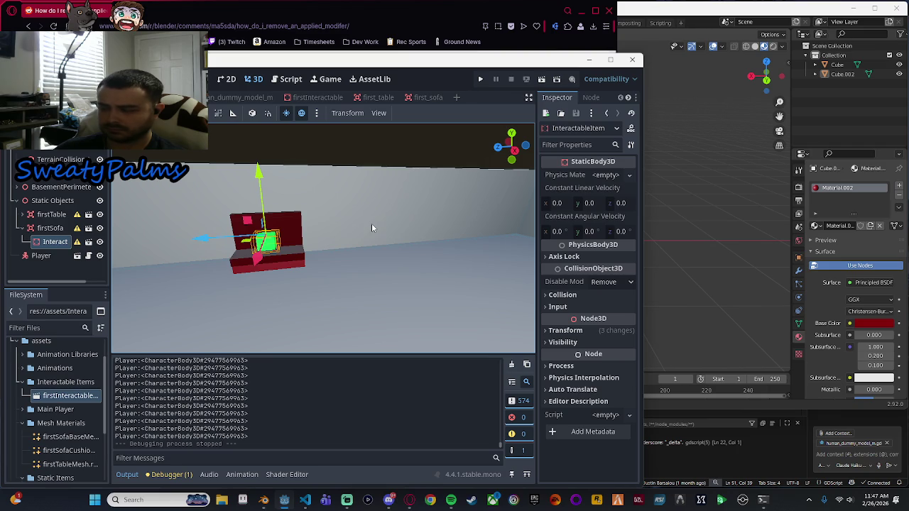
{"action": "left_click", "coordinate": [449, 54]}
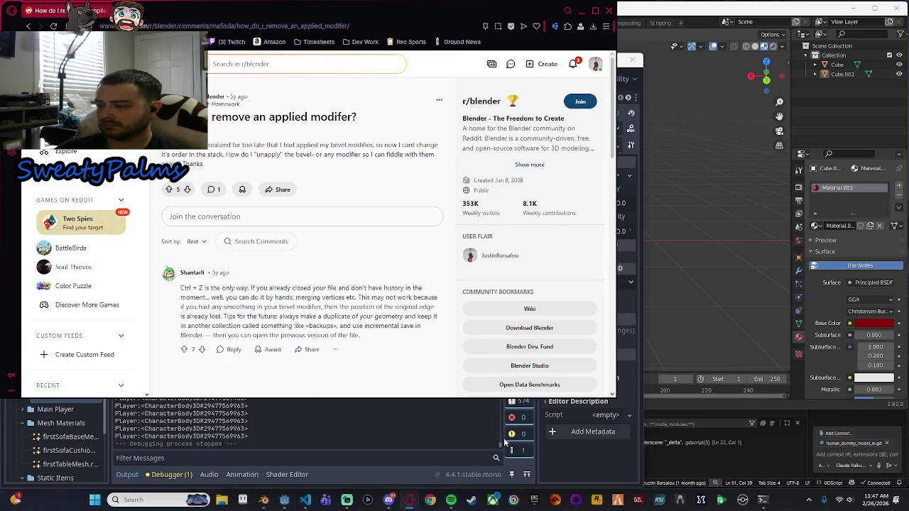
{"action": "left_click", "coordinate": [397, 425]}
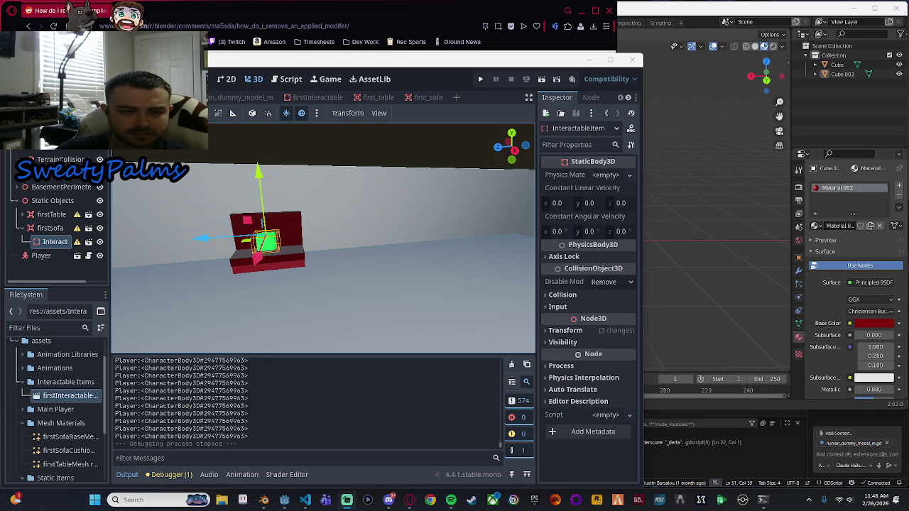
Make the InteractableItem node a child of firstSofa in the Scene dock.
{"action": "mouse_move", "coordinate": [400, 254]}
{"action": "left_mouse_down"}
{"action": "mouse_move", "coordinate": [329, 277]}
{"action": "mouse_move", "coordinate": [393, 282]}
{"action": "mouse_move", "coordinate": [395, 264]}
{"action": "mouse_move", "coordinate": [381, 277]}
{"action": "mouse_move", "coordinate": [447, 289]}
{"action": "mouse_move", "coordinate": [335, 284]}
{"action": "mouse_move", "coordinate": [392, 282]}
{"action": "mouse_move", "coordinate": [426, 154]}
{"action": "left_mouse_up"}
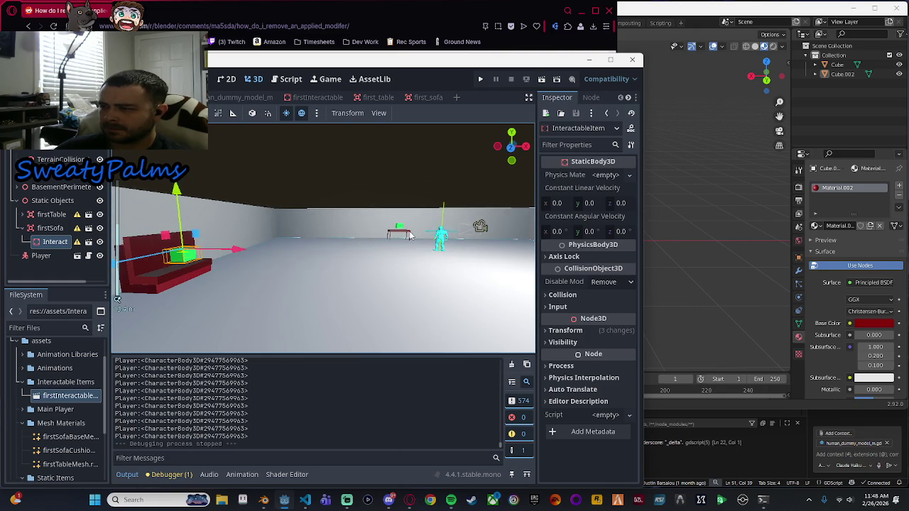
{"action": "mouse_move", "coordinate": [409, 235]}
{"action": "left_mouse_down"}
{"action": "mouse_move", "coordinate": [470, 244]}
{"action": "mouse_move", "coordinate": [263, 289]}
{"action": "mouse_move", "coordinate": [319, 243]}
{"action": "mouse_move", "coordinate": [348, 237]}
{"action": "mouse_move", "coordinate": [309, 237]}
{"action": "mouse_move", "coordinate": [409, 247]}
{"action": "mouse_move", "coordinate": [406, 224]}
{"action": "mouse_move", "coordinate": [358, 228]}
{"action": "mouse_move", "coordinate": [397, 245]}
{"action": "mouse_move", "coordinate": [323, 252]}
{"action": "mouse_move", "coordinate": [389, 257]}
{"action": "mouse_move", "coordinate": [249, 281]}
{"action": "mouse_move", "coordinate": [337, 295]}
{"action": "mouse_move", "coordinate": [468, 248]}
{"action": "mouse_move", "coordinate": [398, 277]}
{"action": "mouse_move", "coordinate": [407, 278]}
{"action": "left_mouse_up"}
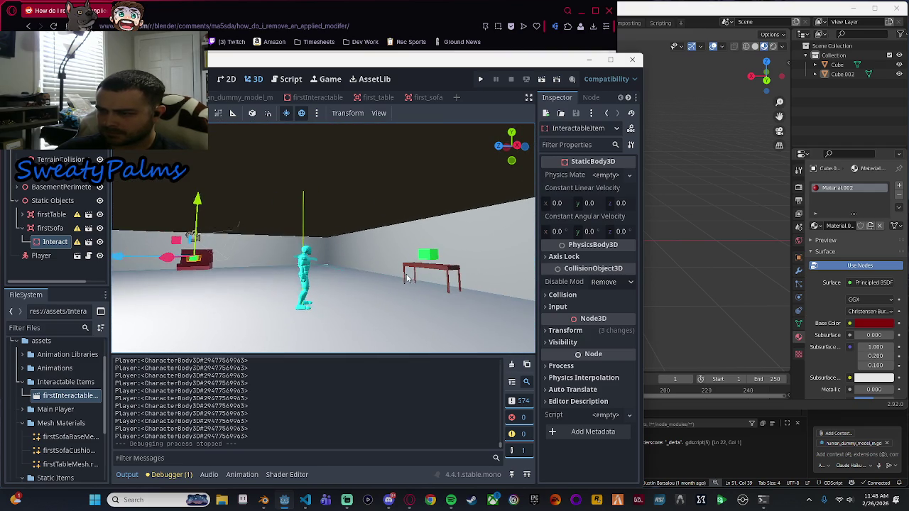
{"action": "left_click_drag", "start_coordinate": [54, 241], "coordinate": [46, 228]}
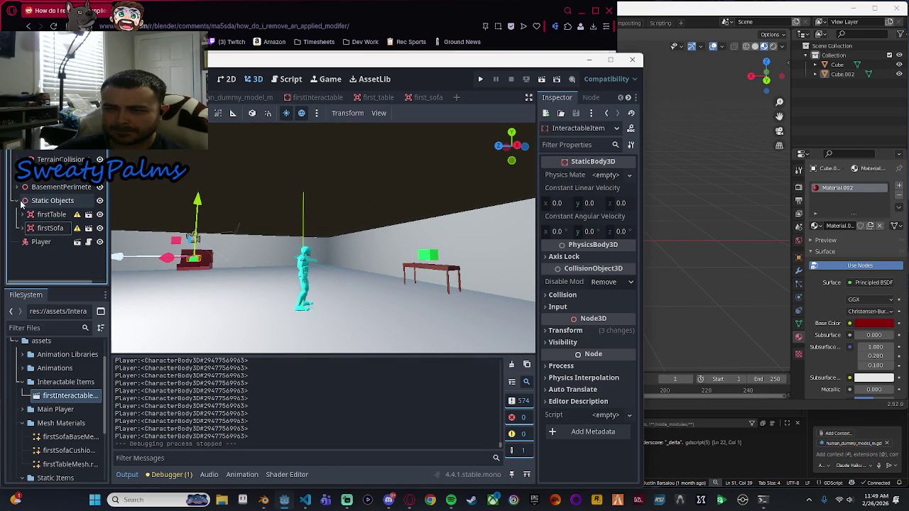
Collapse the Static Objects group and select the Player character.
{"action": "left_click", "coordinate": [24, 201]}
{"action": "left_click", "coordinate": [16, 200]}
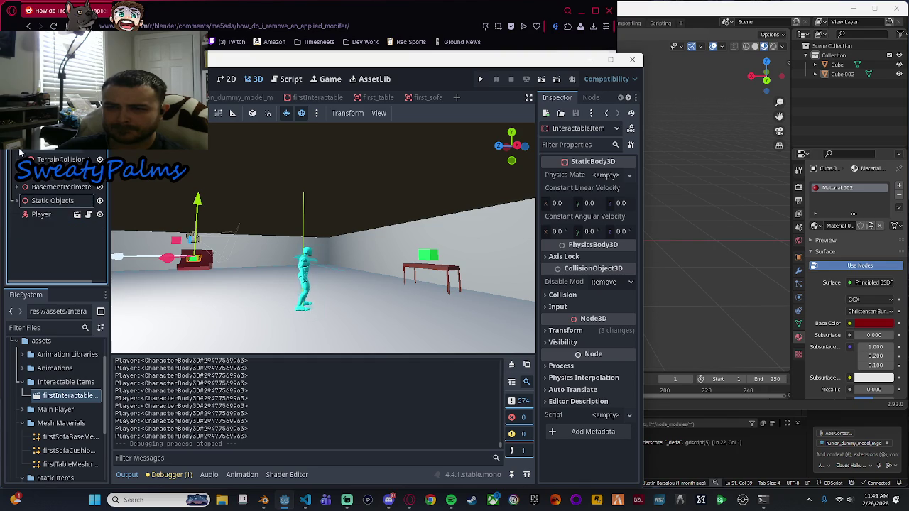
{"action": "scroll", "coordinate": [57, 199], "scroll_direction": "down", "scroll_amount": 1}
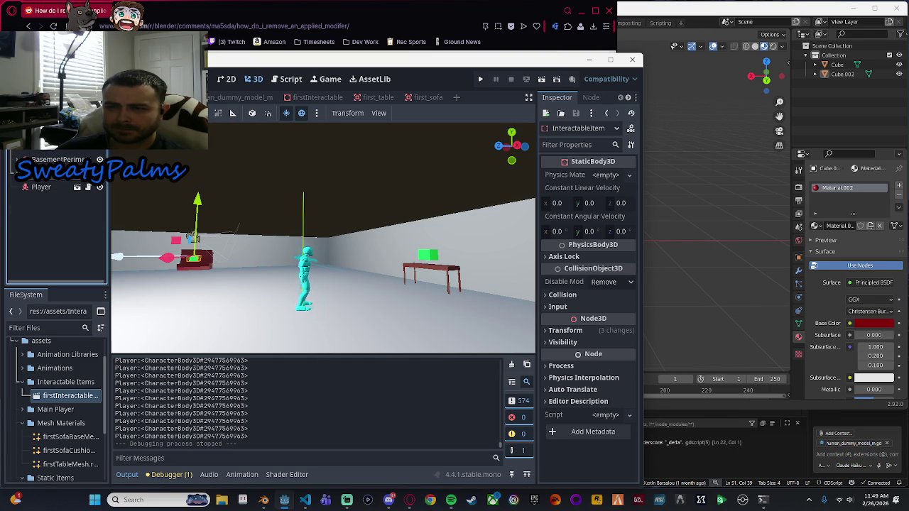
{"action": "left_click", "coordinate": [50, 173]}
{"action": "left_click_drag", "start_coordinate": [384, 277], "coordinate": [341, 325]}
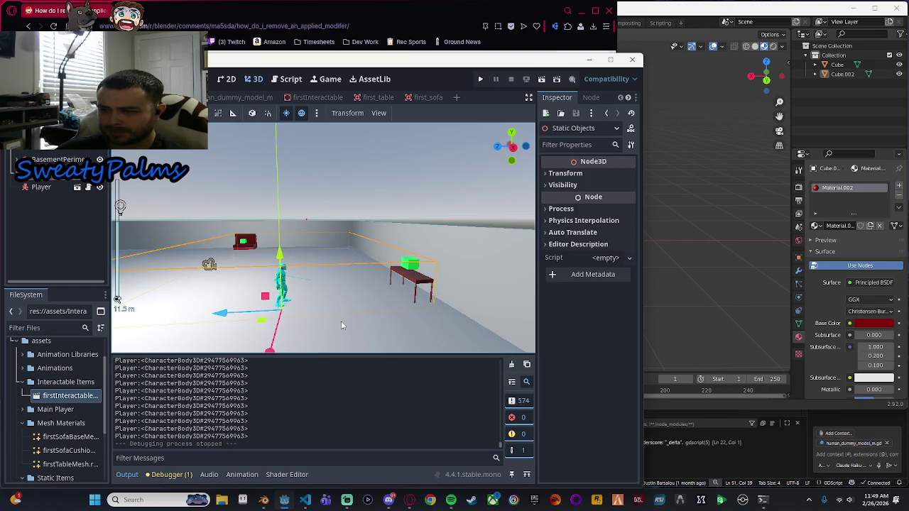
{"action": "left_click", "coordinate": [205, 292]}
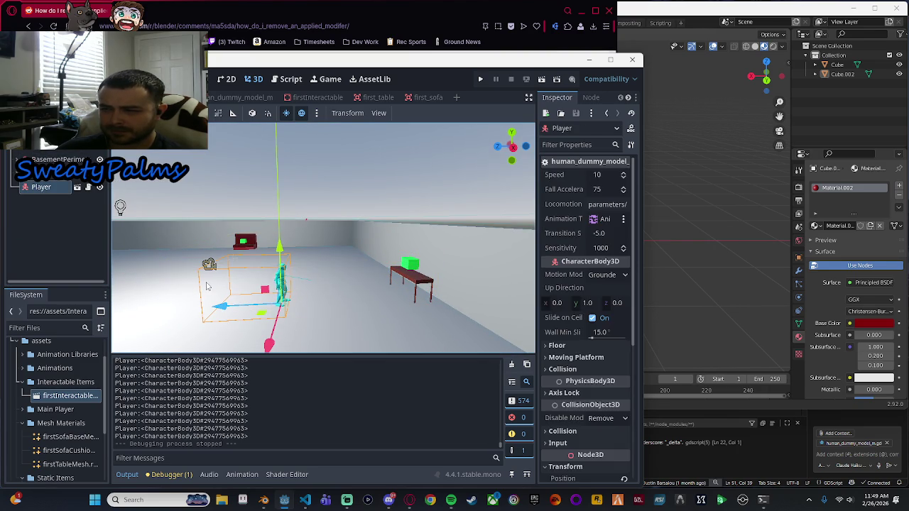
{"action": "mouse_move", "coordinate": [351, 245]}
{"action": "left_mouse_down"}
{"action": "mouse_move", "coordinate": [357, 229]}
{"action": "mouse_move", "coordinate": [362, 257]}
{"action": "mouse_move", "coordinate": [433, 243]}
{"action": "mouse_move", "coordinate": [398, 260]}
{"action": "left_mouse_up"}
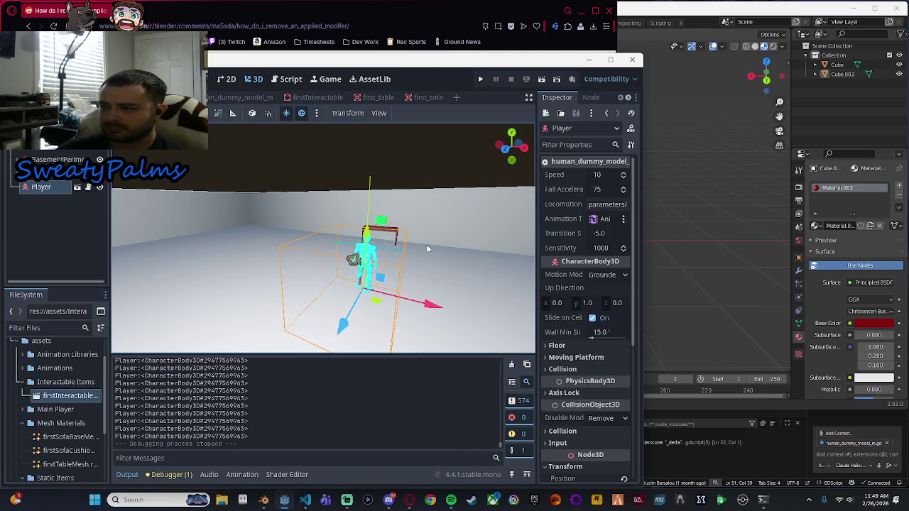
{"action": "scroll", "coordinate": [422, 240], "scroll_direction": "down", "scroll_amount": 3}
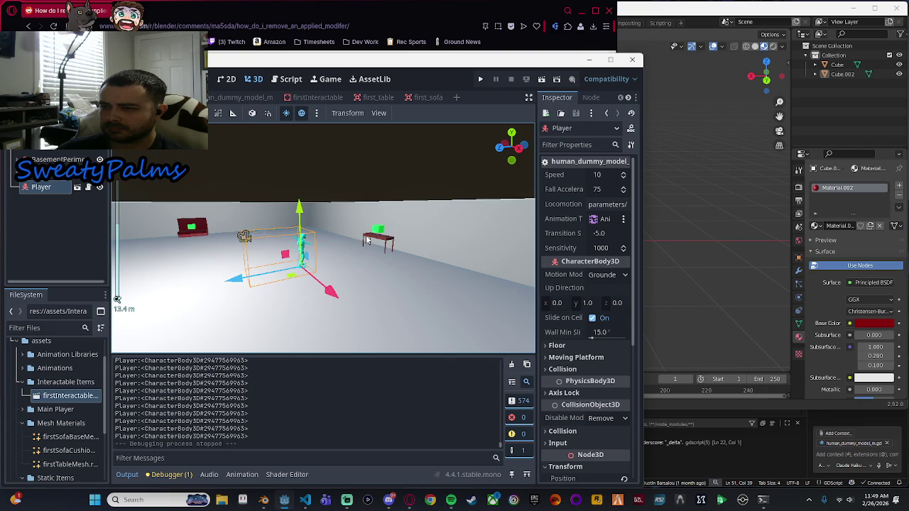
{"action": "scroll", "coordinate": [367, 240], "scroll_direction": "up", "scroll_amount": 2}
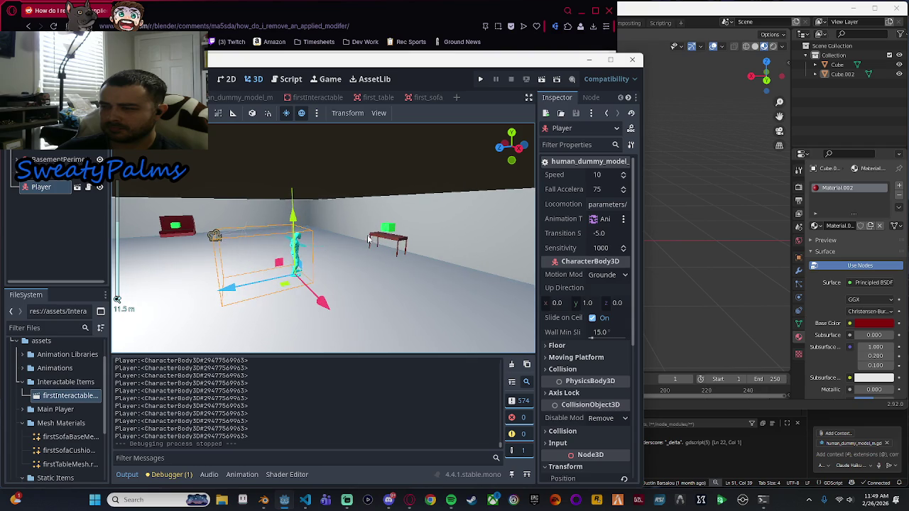
Switch to Blender, create a new General file and delete all its default objects.
{"action": "left_click", "coordinate": [636, 19]}
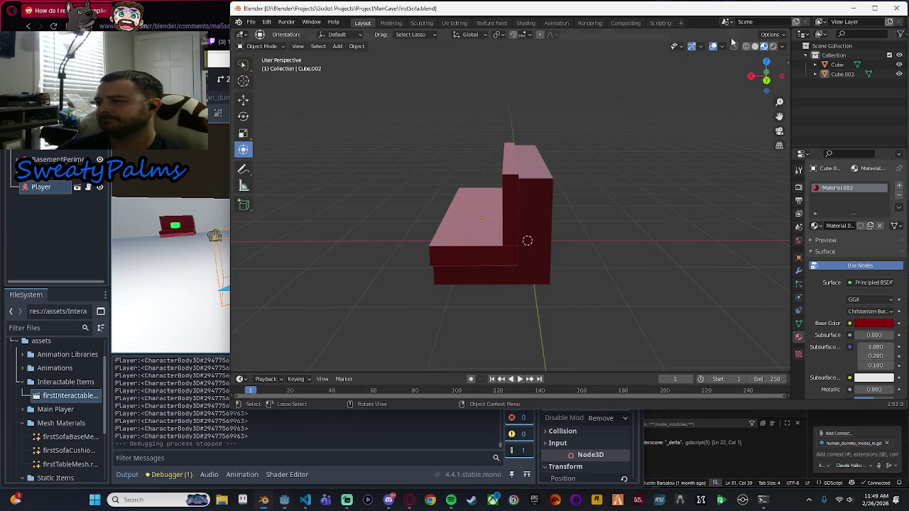
{"action": "left_click", "coordinate": [251, 22]}
{"action": "mouse_move", "coordinate": [267, 33]}
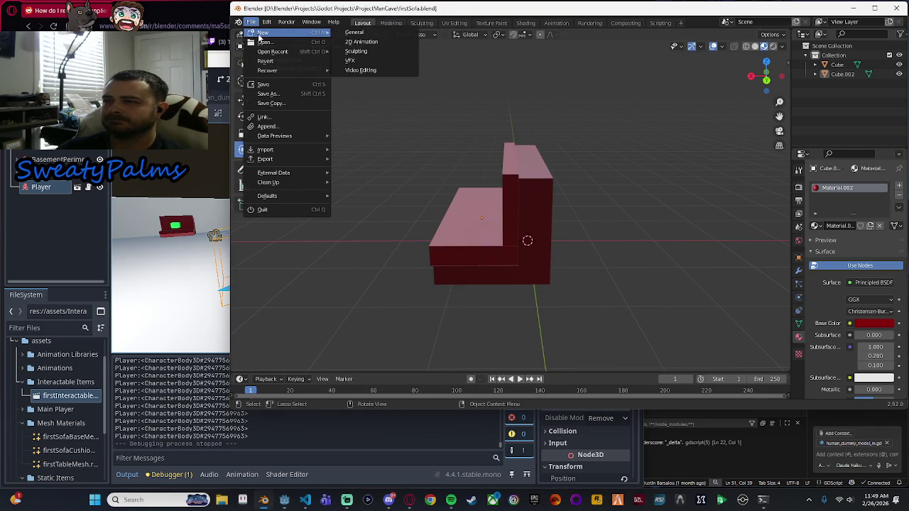
{"action": "left_click", "coordinate": [372, 34]}
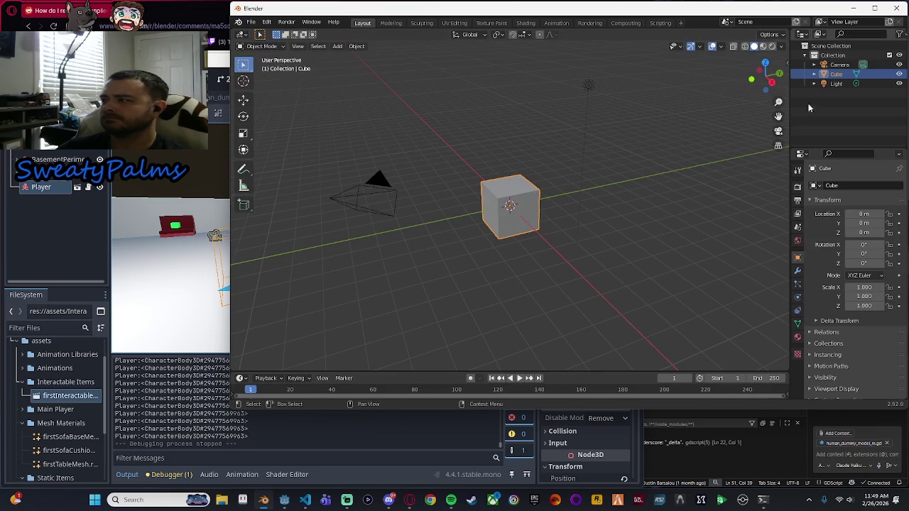
{"action": "key", "text": "a"}
{"action": "key", "text": "Delete"}
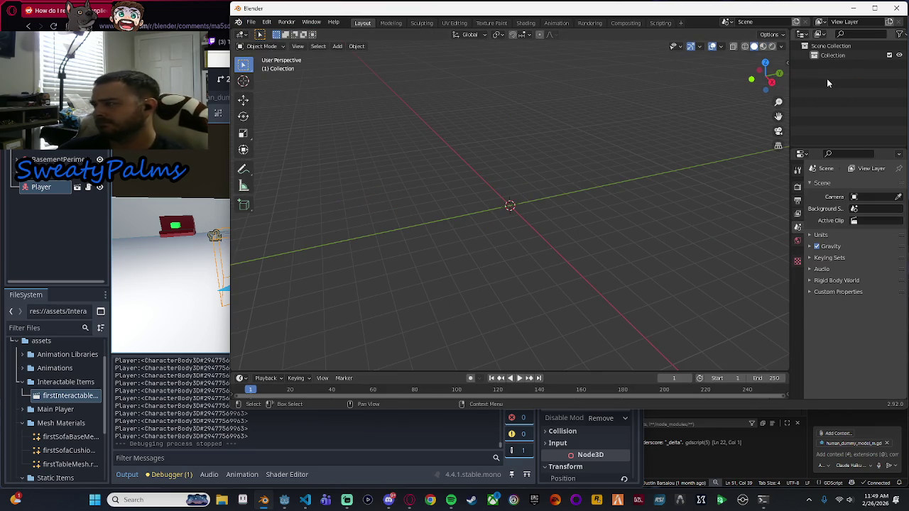
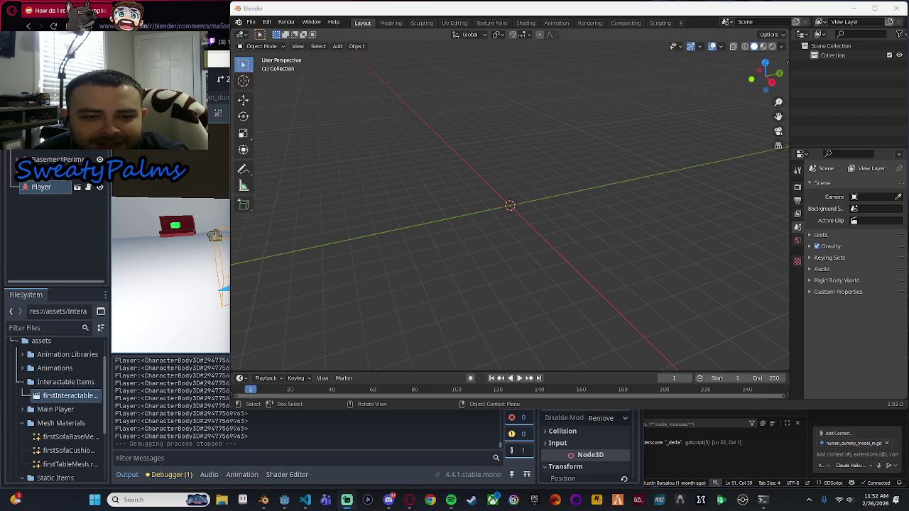
Place the Spotify window, playing 'Chancletas (Arc Raiders)', over Blender's empty default scene.
{"action": "mouse_move", "coordinate": [0, 123]}
{"action": "left_mouse_down"}
{"action": "mouse_move", "coordinate": [233, 122]}
{"action": "mouse_move", "coordinate": [541, 105]}
{"action": "left_mouse_up"}
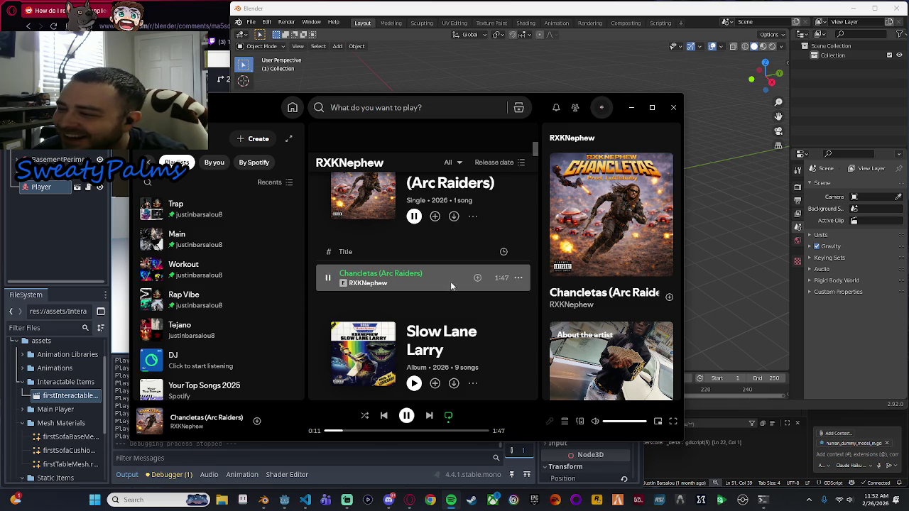
Scroll RXKNephew's page and go back to the artist's main page.
{"action": "scroll", "coordinate": [388, 248], "scroll_direction": "down", "scroll_amount": 4}
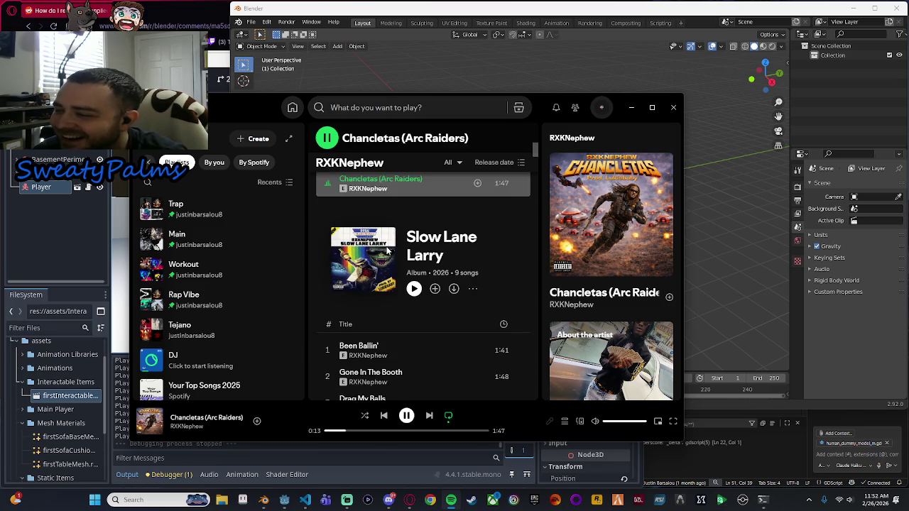
{"action": "scroll", "coordinate": [386, 254], "scroll_direction": "up", "scroll_amount": 5}
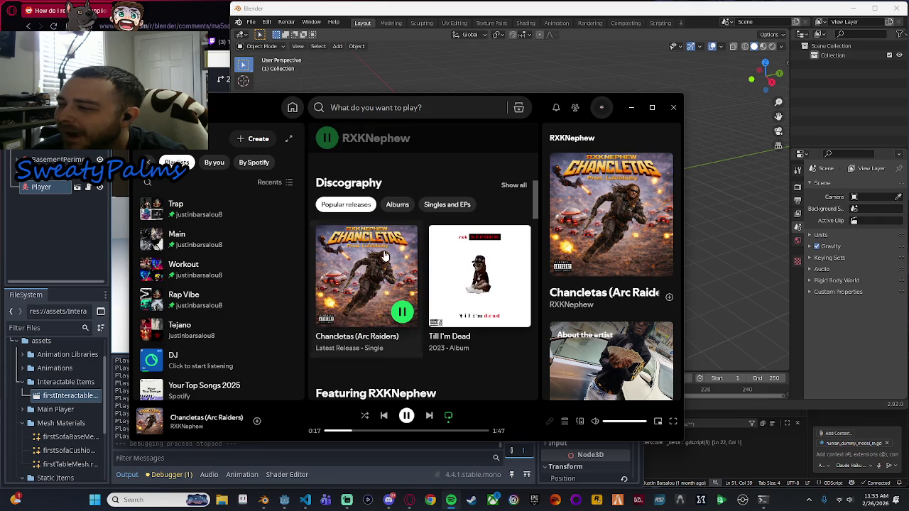
{"action": "key", "text": "alt+Left"}
{"action": "scroll", "coordinate": [383, 254], "scroll_direction": "up", "scroll_amount": 2}
{"action": "scroll", "coordinate": [383, 252], "scroll_direction": "up", "scroll_amount": 2}
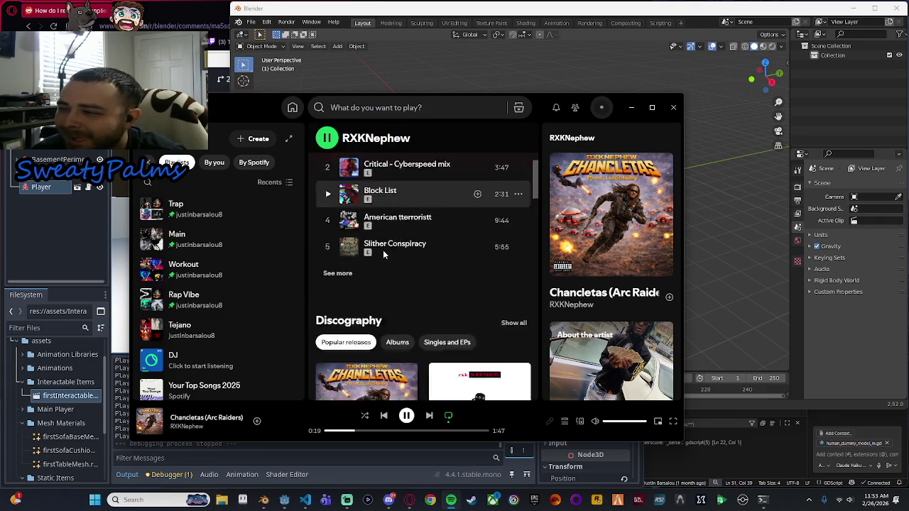
{"action": "scroll", "coordinate": [382, 250], "scroll_direction": "down", "scroll_amount": 3}
Open RXKNephew's full Discography and scroll down through the albums.
{"action": "left_click", "coordinate": [510, 183]}
{"action": "scroll", "coordinate": [489, 205], "scroll_direction": "down", "scroll_amount": 3}
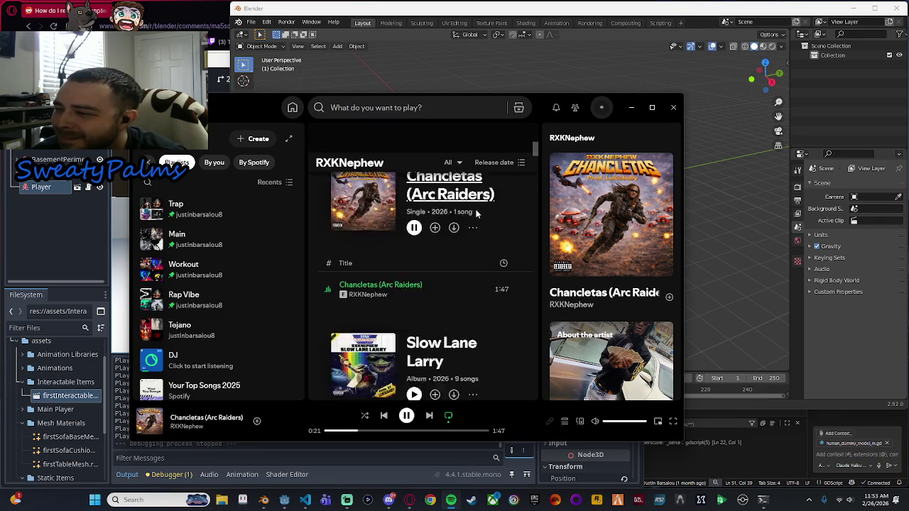
{"action": "scroll", "coordinate": [455, 265], "scroll_direction": "down", "scroll_amount": 5}
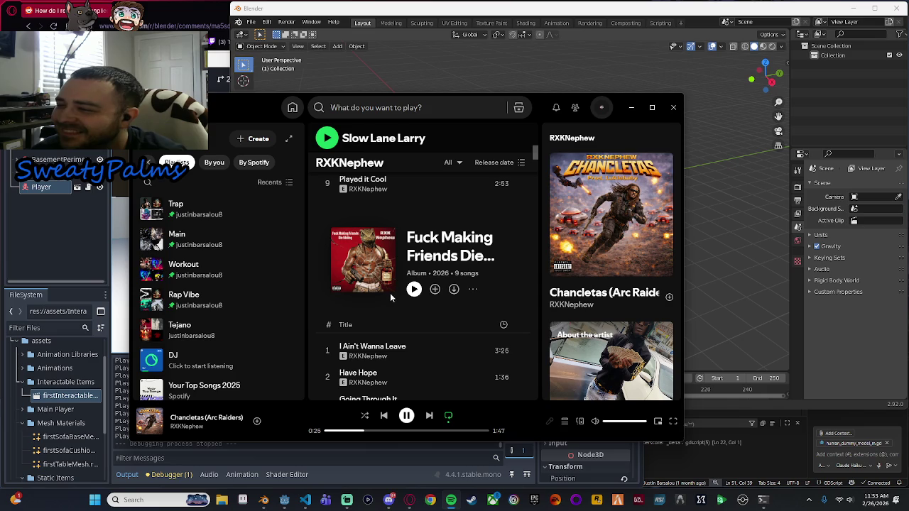
{"action": "scroll", "coordinate": [432, 269], "scroll_direction": "down", "scroll_amount": 1}
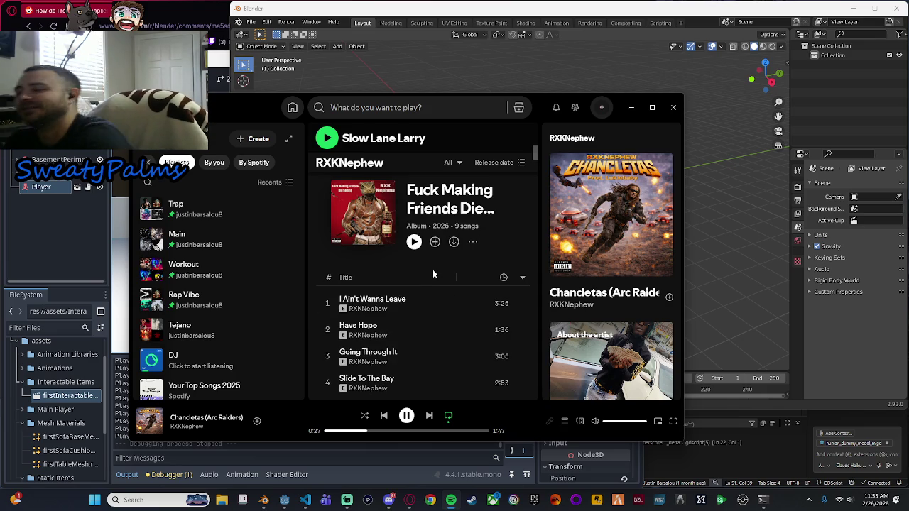
{"action": "scroll", "coordinate": [425, 270], "scroll_direction": "down", "scroll_amount": 2}
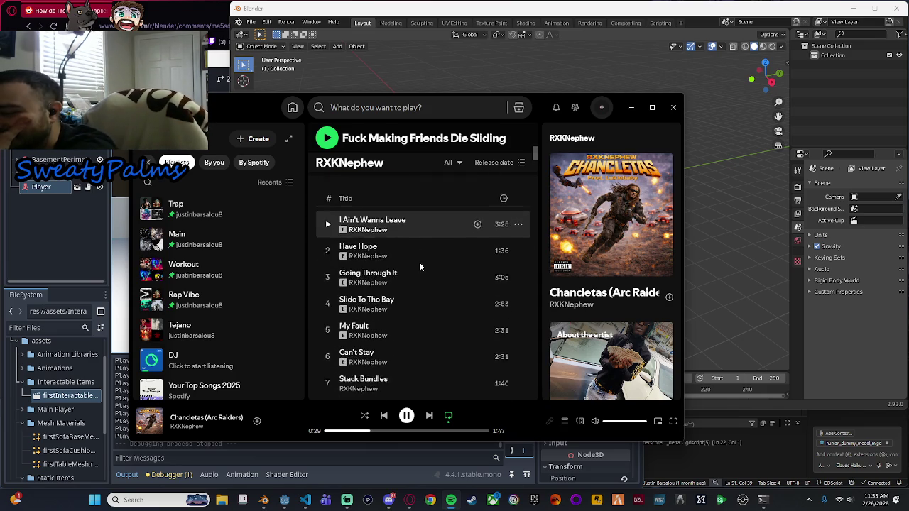
{"action": "scroll", "coordinate": [418, 266], "scroll_direction": "down", "scroll_amount": 1}
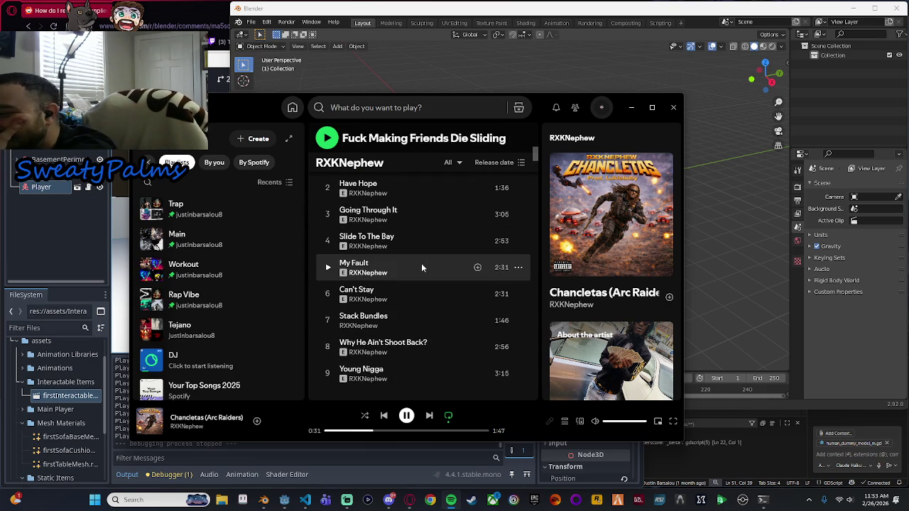
Reopen the full discography list, then scroll back up to the Popular tracks.
{"action": "scroll", "coordinate": [419, 268], "scroll_direction": "up", "scroll_amount": 6}
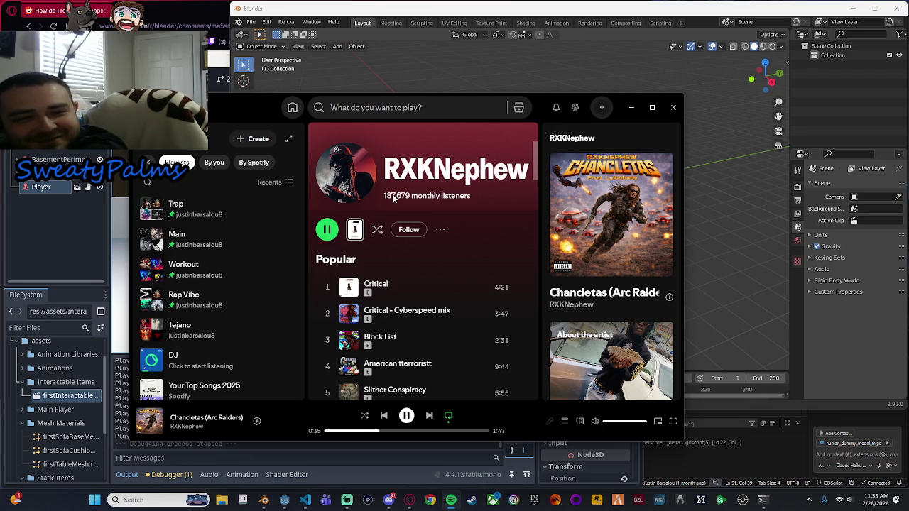
{"action": "scroll", "coordinate": [444, 270], "scroll_direction": "down", "scroll_amount": 5}
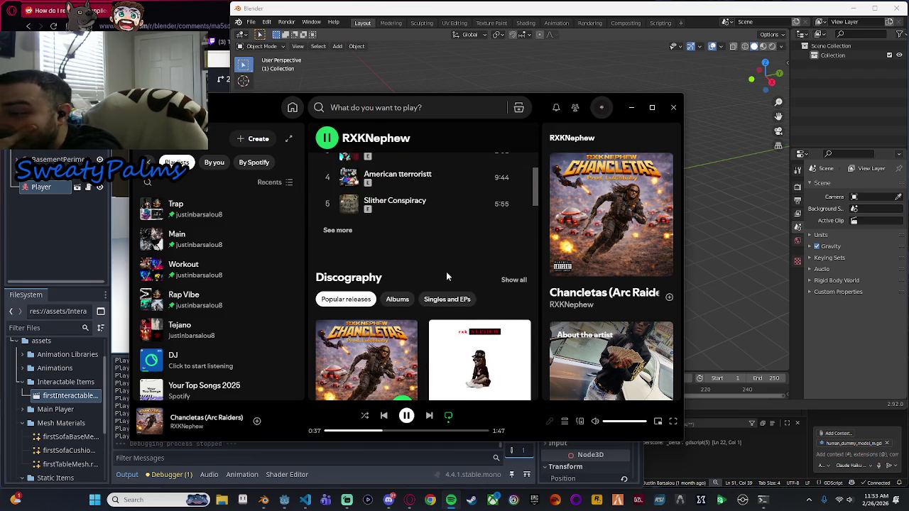
{"action": "left_click", "coordinate": [516, 232]}
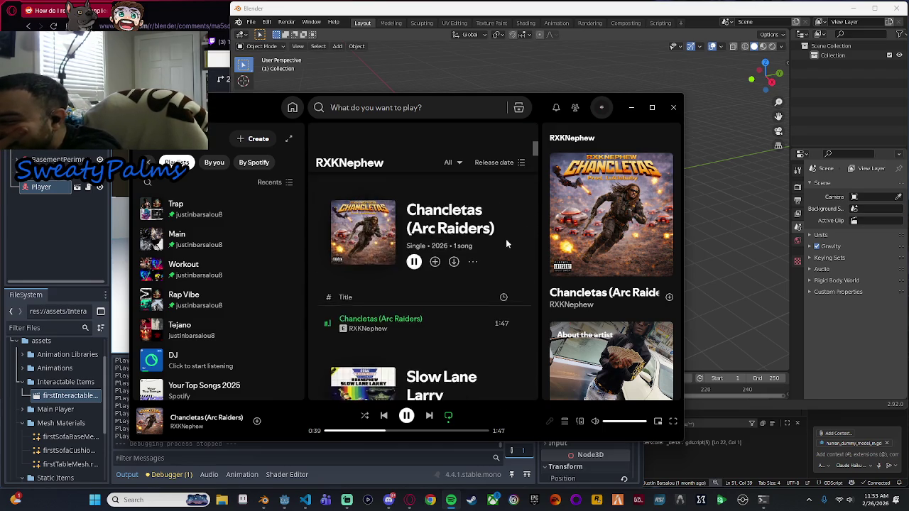
{"action": "scroll", "coordinate": [502, 242], "scroll_direction": "down", "scroll_amount": 4}
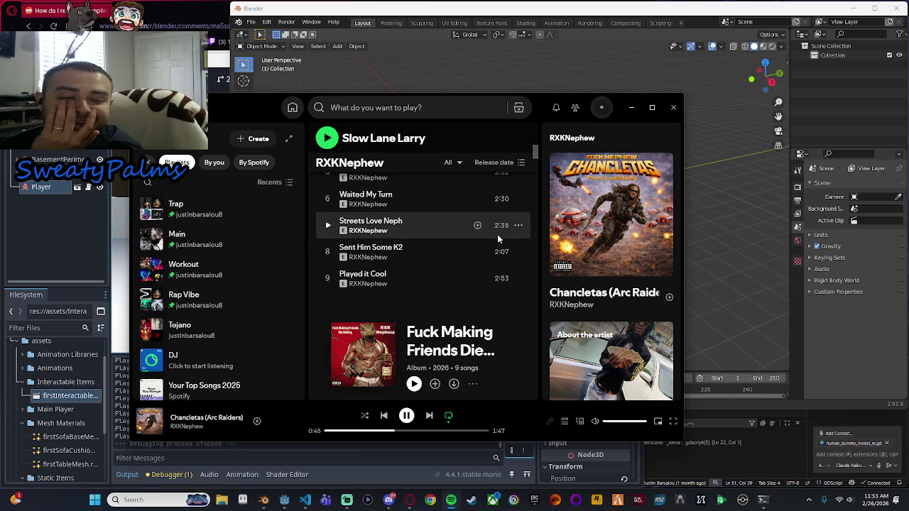
{"action": "scroll", "coordinate": [474, 251], "scroll_direction": "up", "scroll_amount": 10}
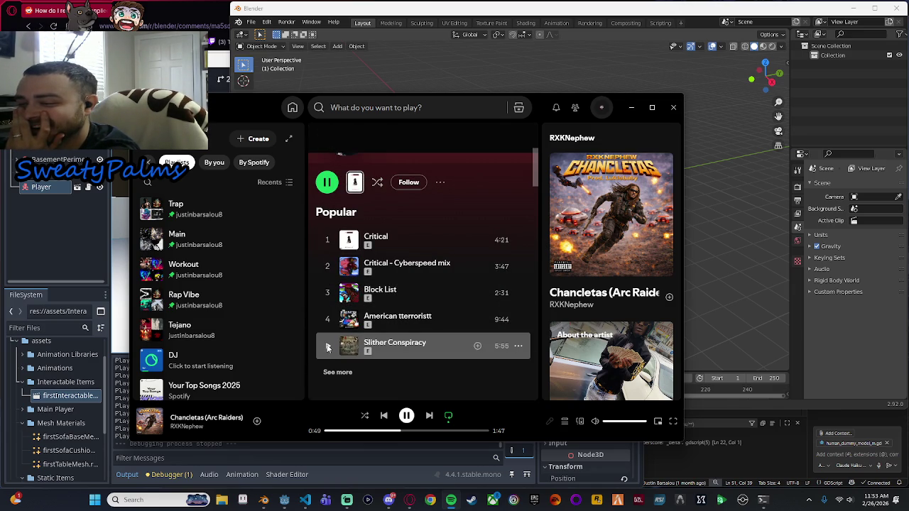
Play Slither Conspiracy from the Popular list, then toggle playback until it rests paused at 0:32.
{"action": "left_click", "coordinate": [328, 346]}
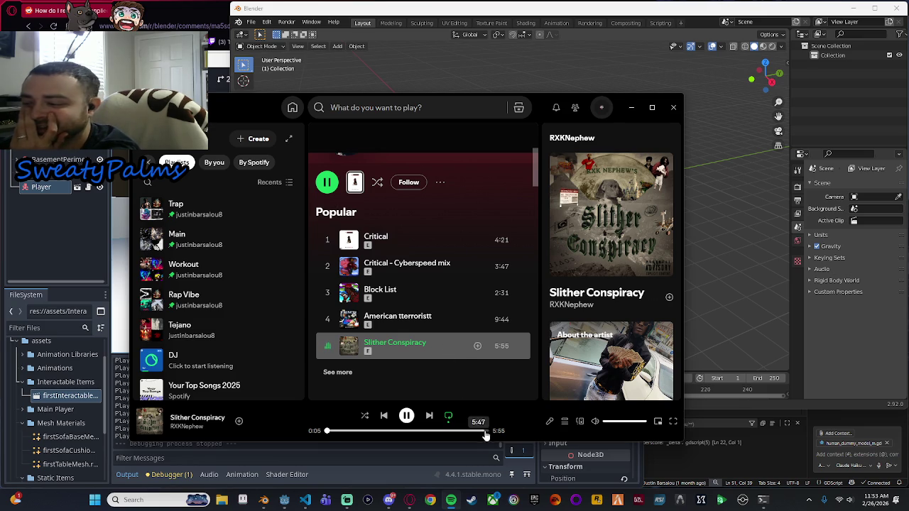
{"action": "left_click", "coordinate": [406, 415]}
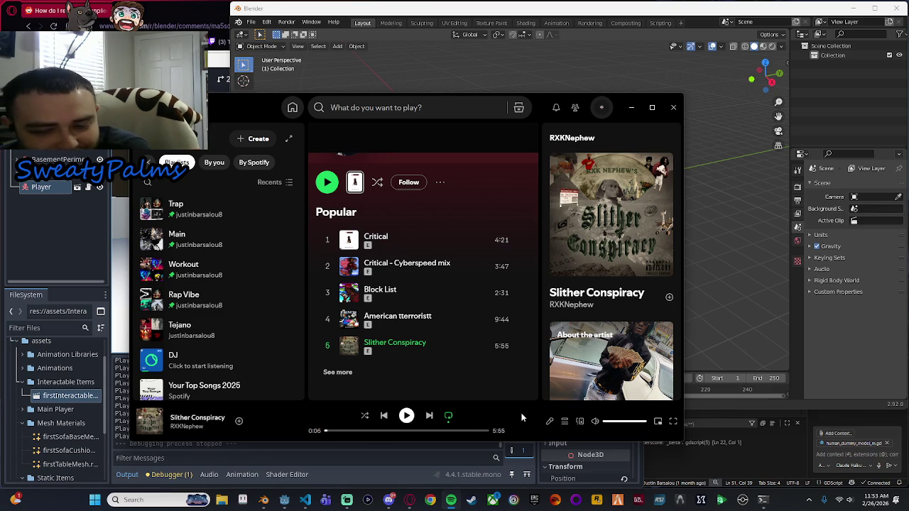
{"action": "left_click", "coordinate": [406, 416]}
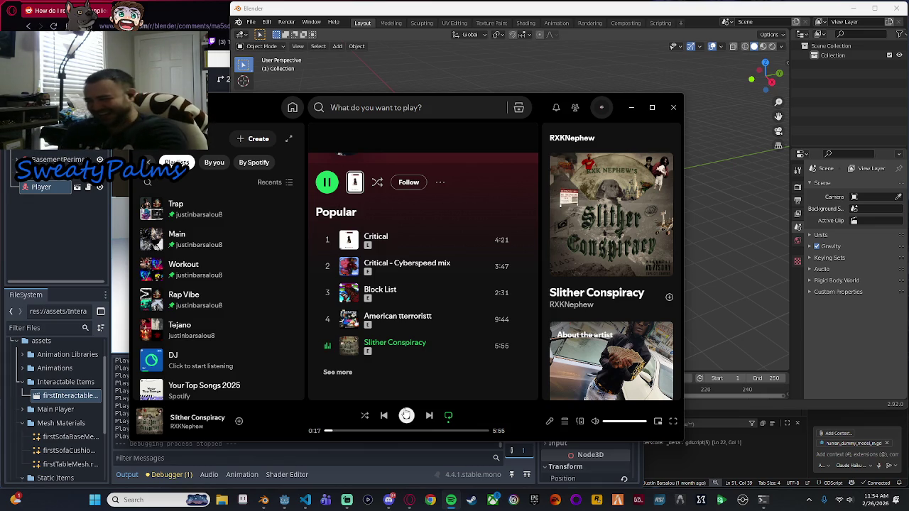
{"action": "left_click", "coordinate": [406, 415]}
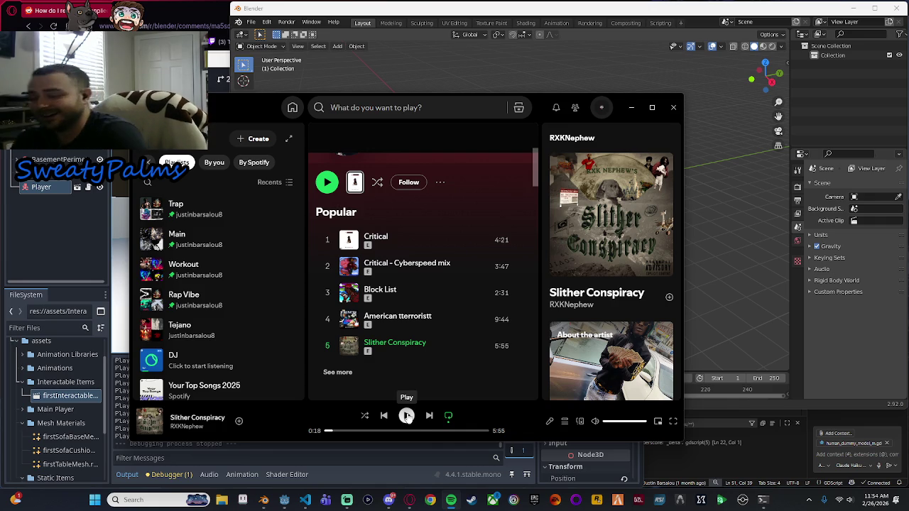
{"action": "left_click", "coordinate": [406, 416]}
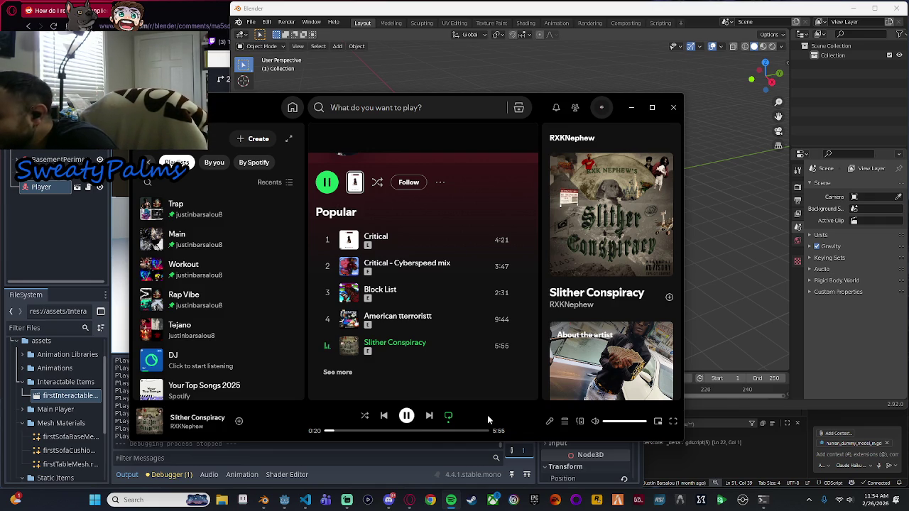
{"action": "left_click", "coordinate": [407, 416]}
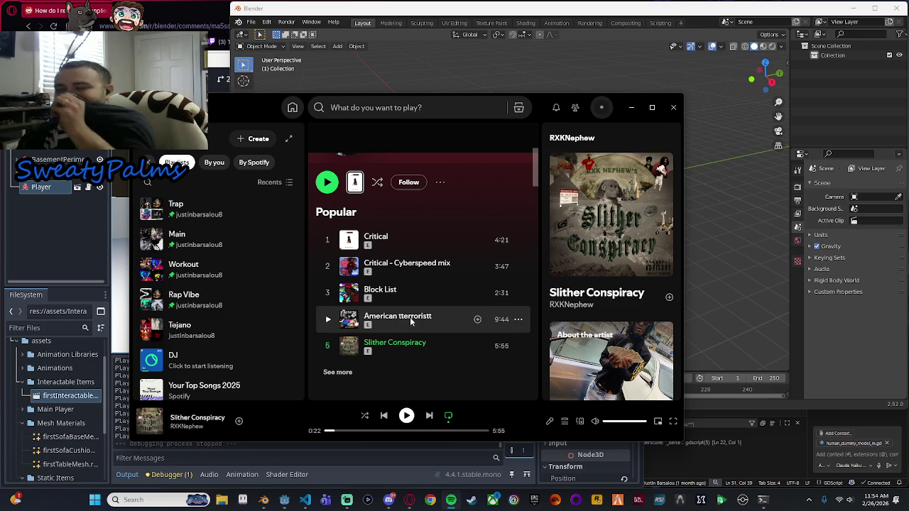
{"action": "left_click", "coordinate": [407, 416]}
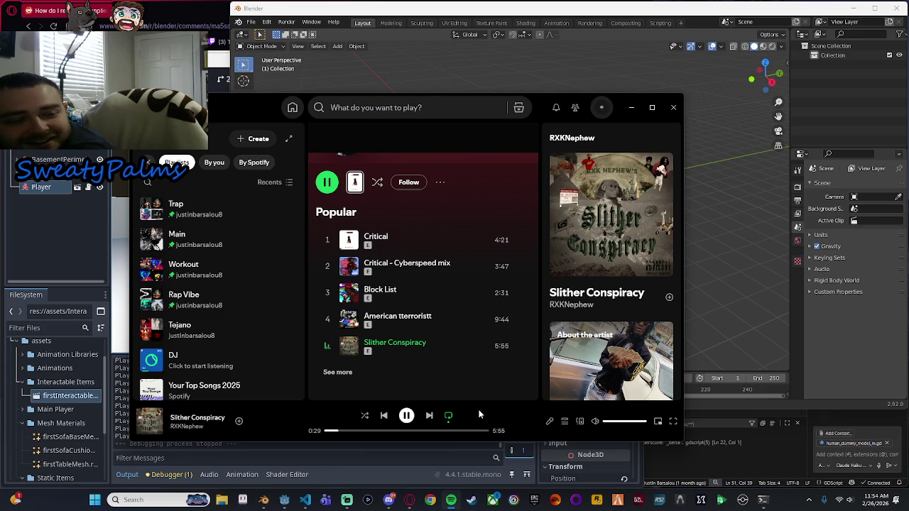
{"action": "left_click", "coordinate": [407, 416]}
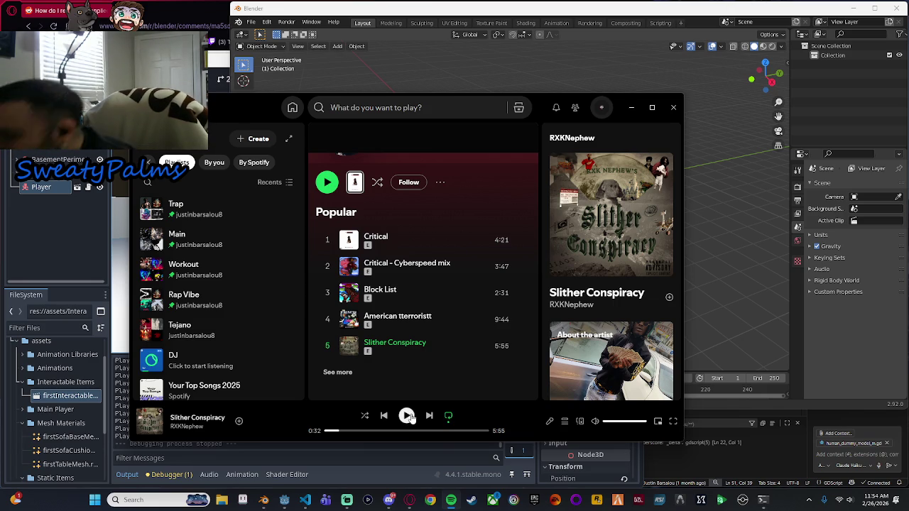
{"action": "left_click", "coordinate": [407, 416]}
{"action": "left_click", "coordinate": [408, 416]}
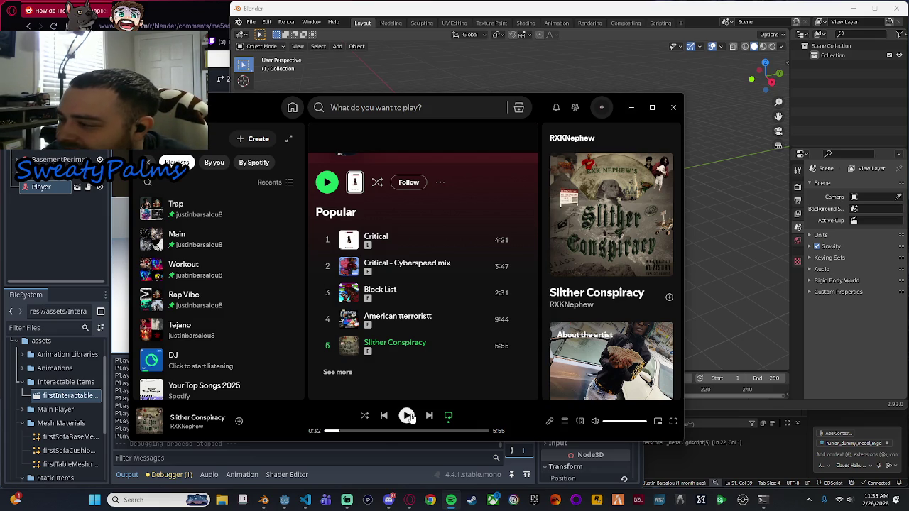
Pause and resume Slither Conspiracy several times, finally resuming it from 1:06.
{"action": "left_click", "coordinate": [406, 416]}
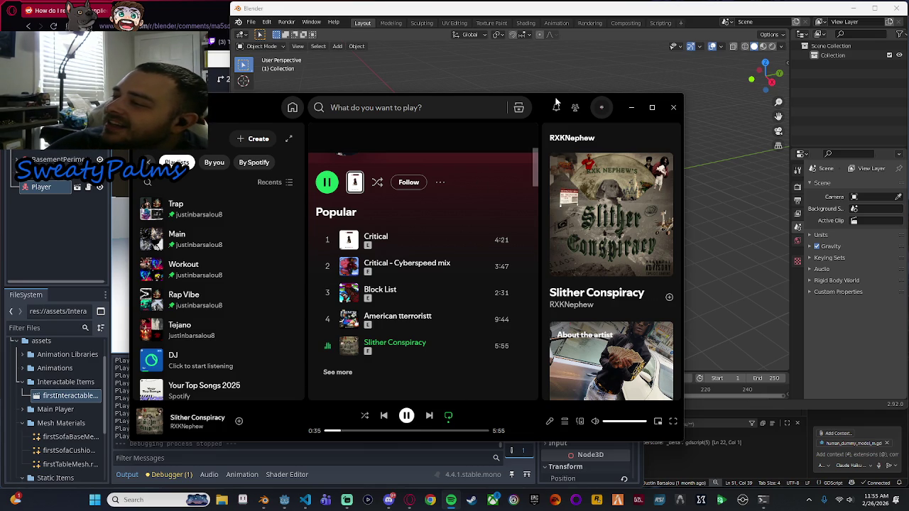
{"action": "key", "text": "space"}
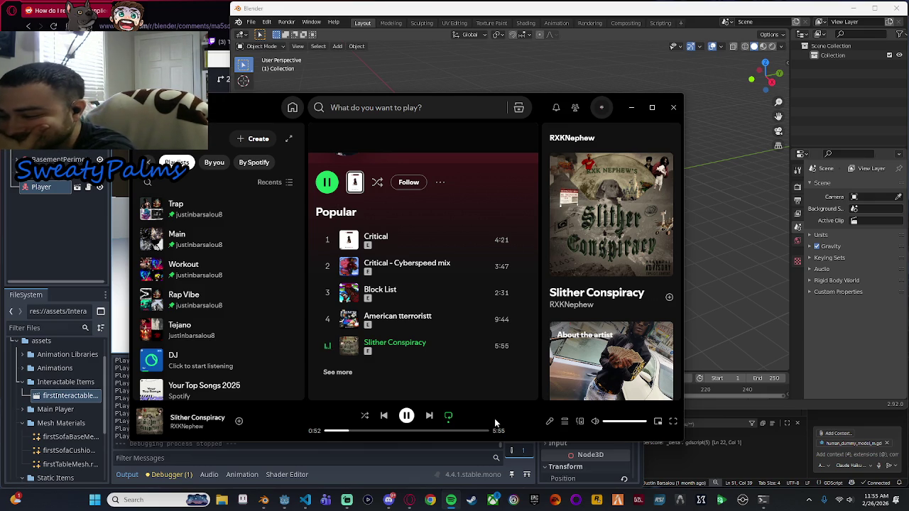
{"action": "left_click", "coordinate": [406, 416]}
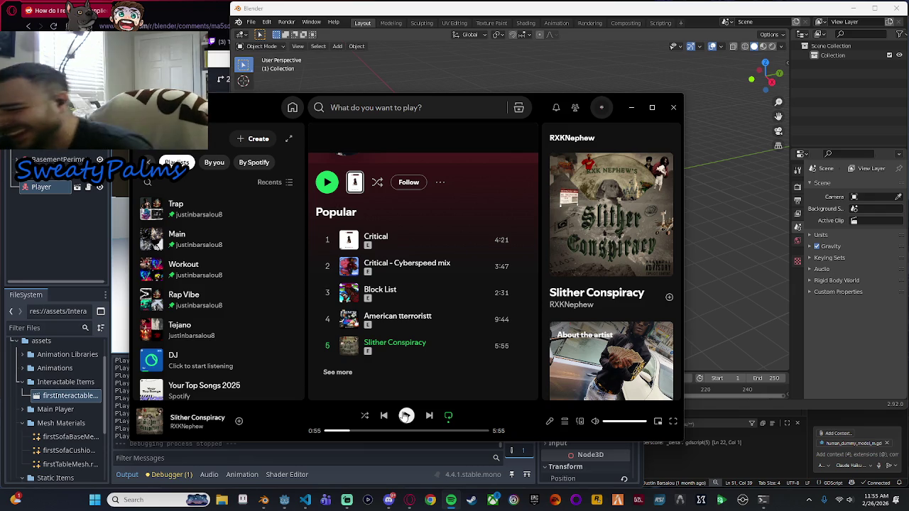
{"action": "left_click", "coordinate": [406, 415]}
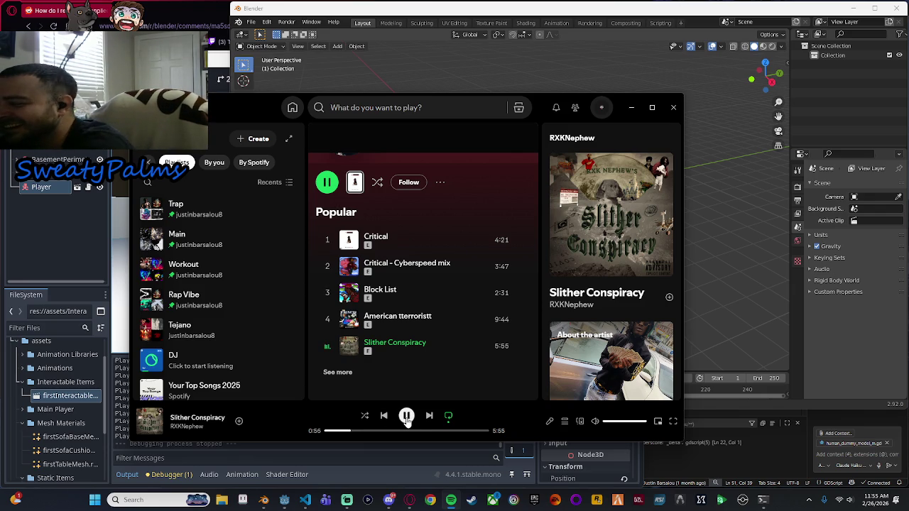
{"action": "left_click", "coordinate": [406, 416]}
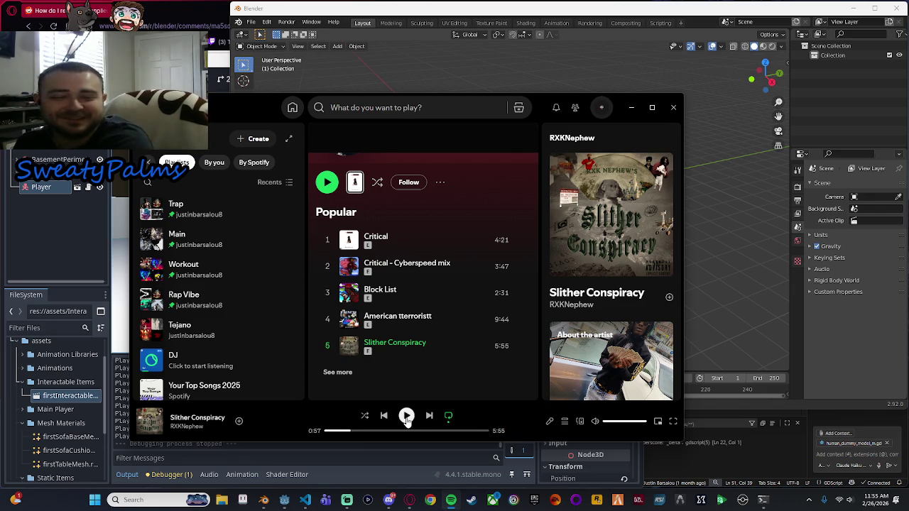
{"action": "left_click", "coordinate": [407, 417]}
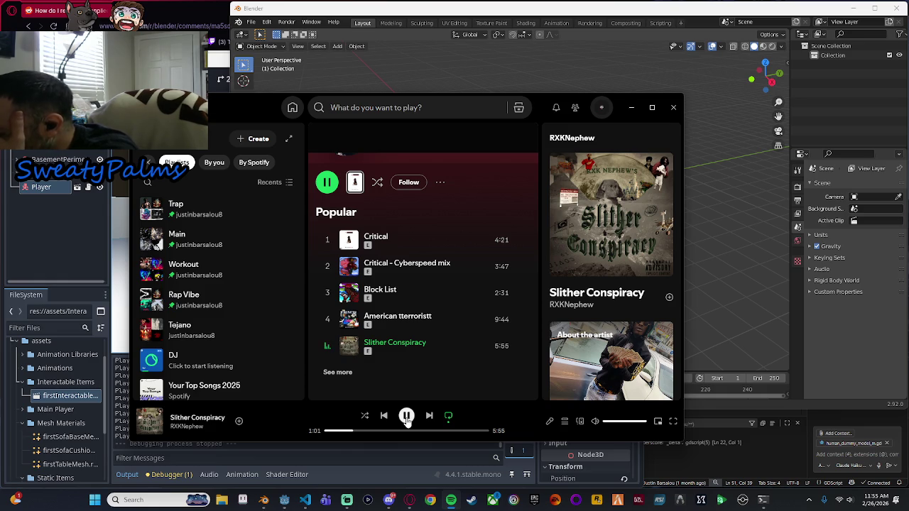
{"action": "left_click", "coordinate": [406, 416]}
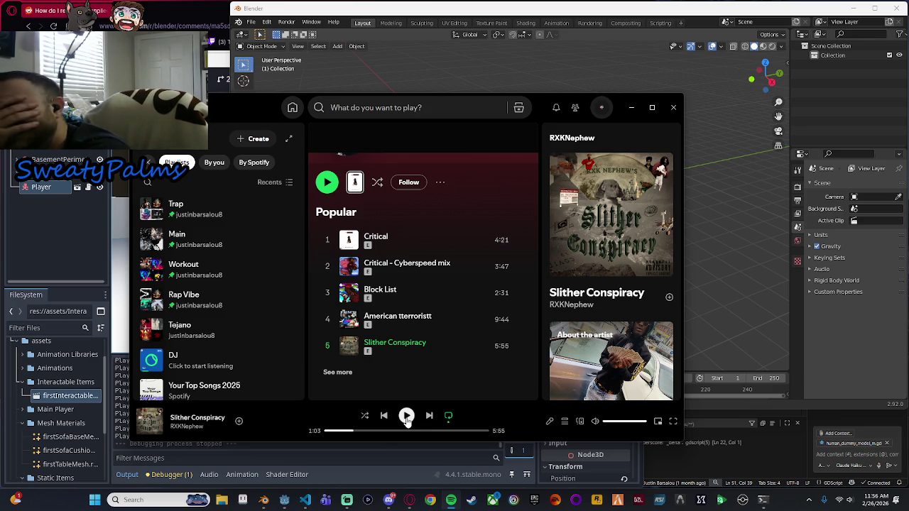
{"action": "left_click", "coordinate": [406, 416]}
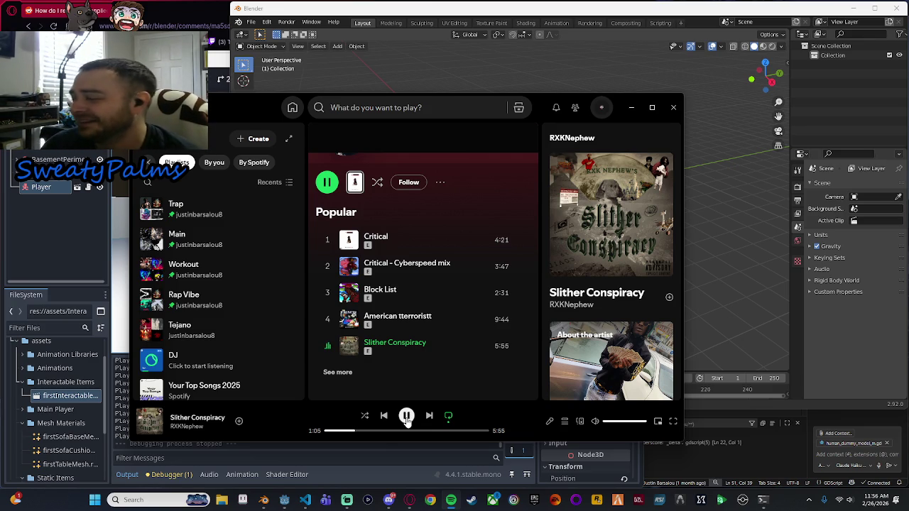
{"action": "left_click", "coordinate": [406, 415]}
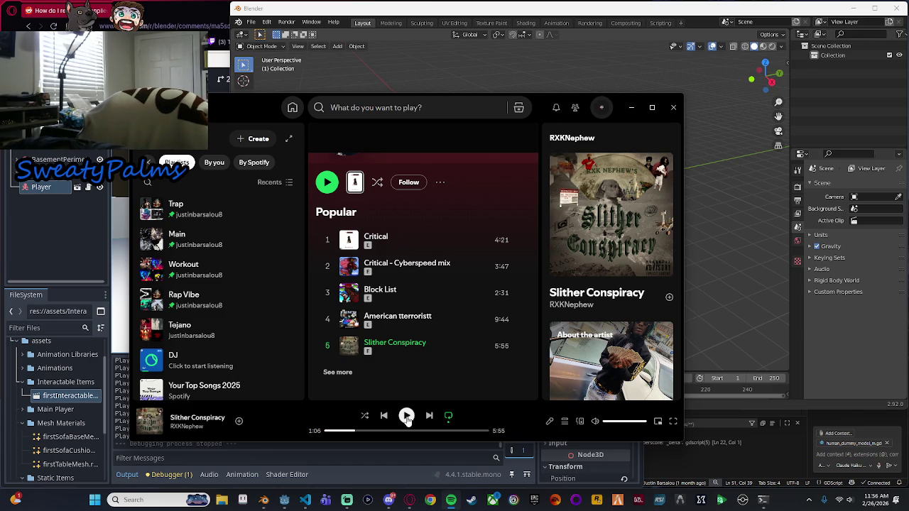
{"action": "left_click", "coordinate": [407, 417]}
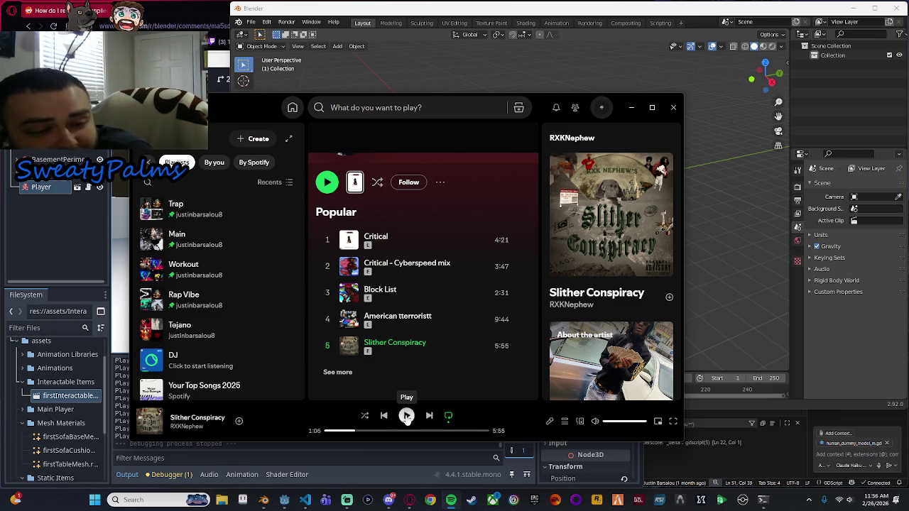
{"action": "left_click", "coordinate": [406, 417]}
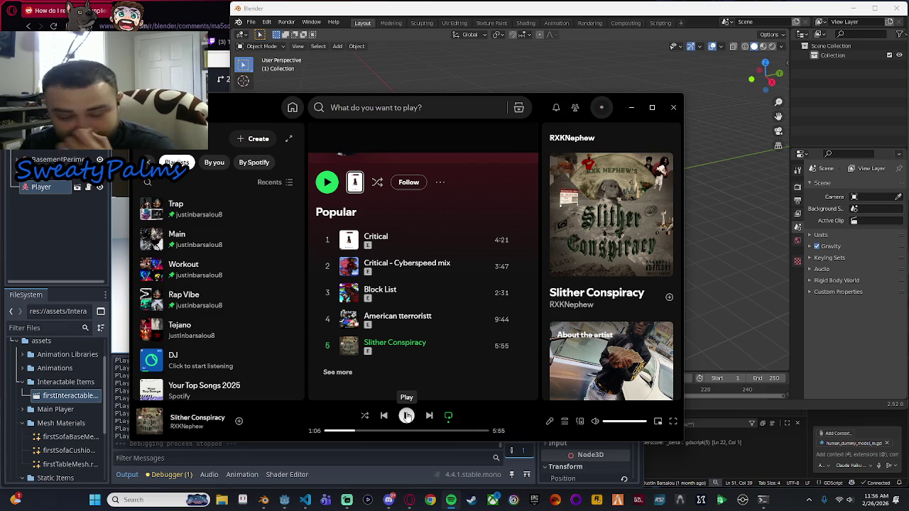
Toggle Slither Conspiracy around 1:59, then seek back on the progress bar to about 1:40.
{"action": "scroll", "coordinate": [418, 348], "scroll_direction": "up", "scroll_amount": 2}
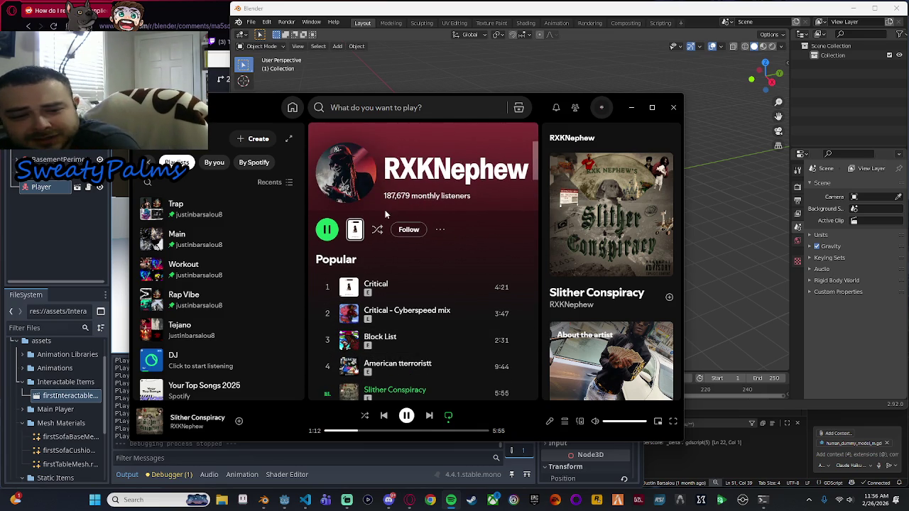
{"action": "left_click", "coordinate": [407, 416]}
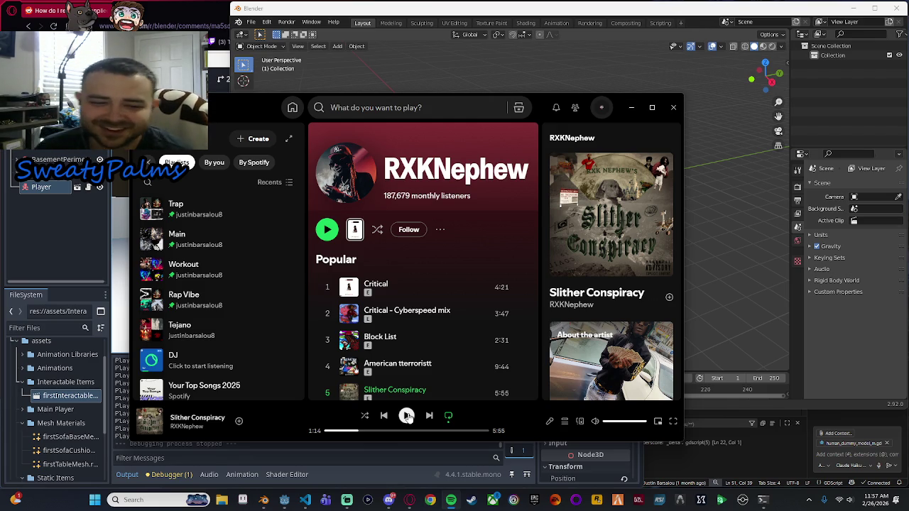
{"action": "left_click", "coordinate": [407, 416]}
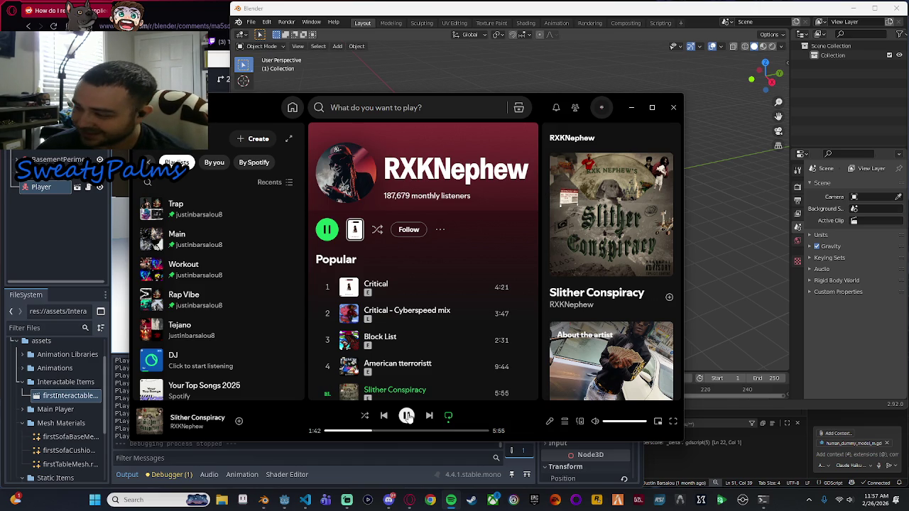
{"action": "left_click", "coordinate": [407, 416]}
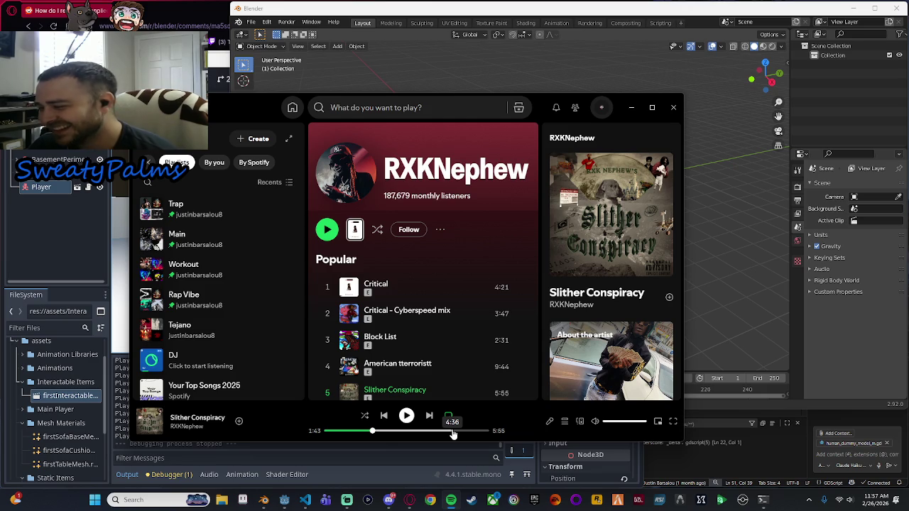
{"action": "key", "text": "space"}
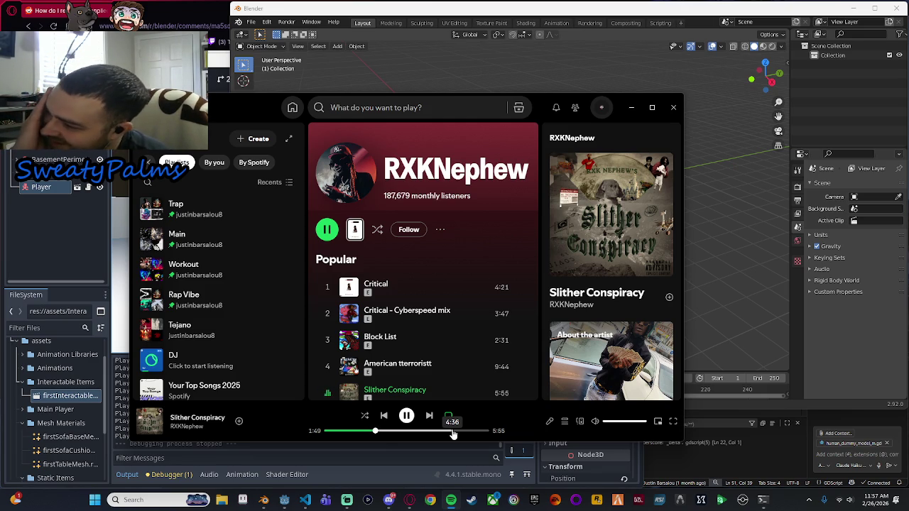
{"action": "key", "text": "space"}
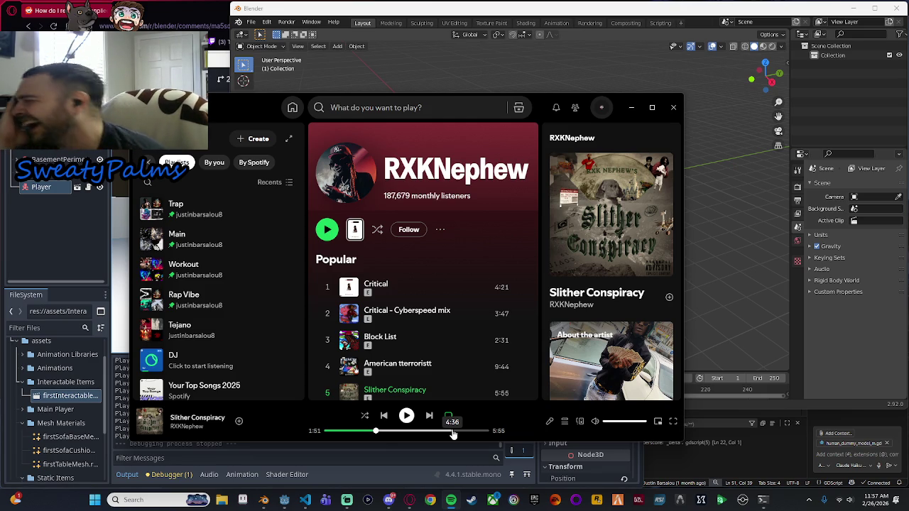
{"action": "key", "text": "space"}
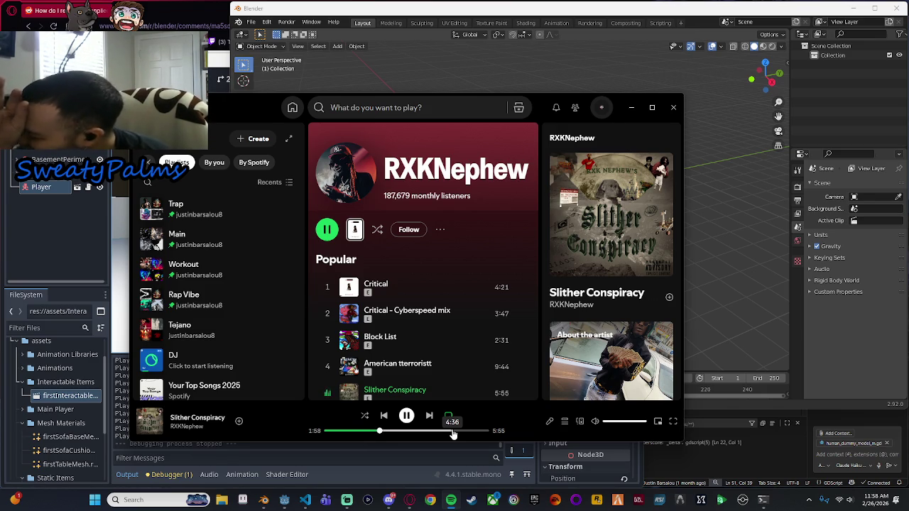
{"action": "key", "text": "space"}
{"action": "key", "text": "space"}
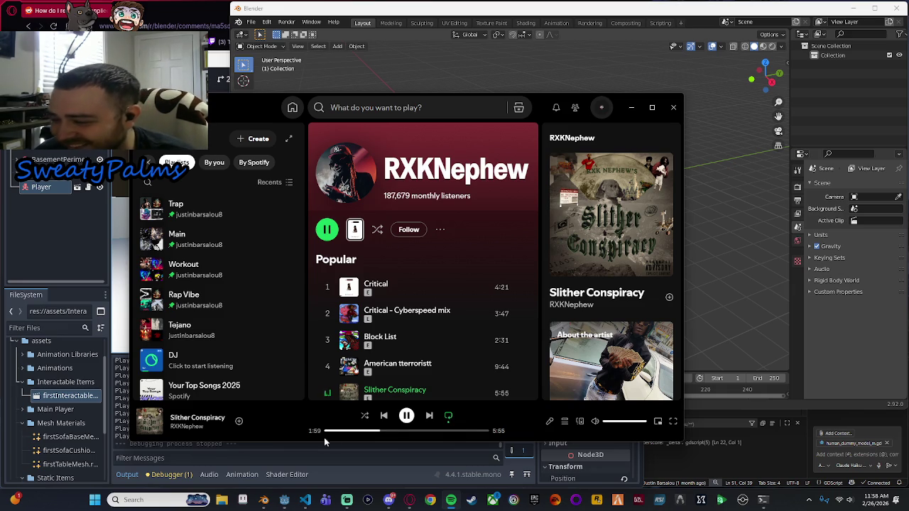
{"action": "left_click", "coordinate": [374, 431]}
{"action": "left_click", "coordinate": [369, 431]}
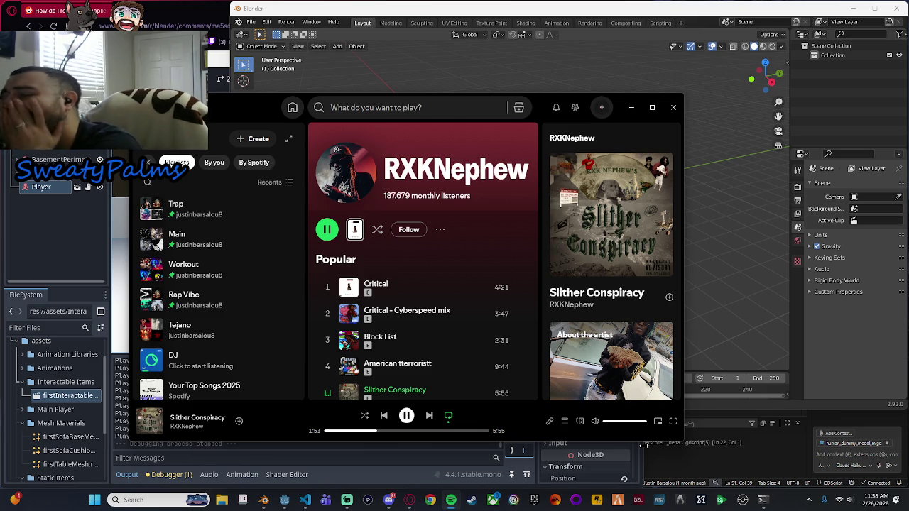
Pause and resume Slither Conspiracy with Space several times, stopping it at 2:39.
{"action": "key", "text": "space"}
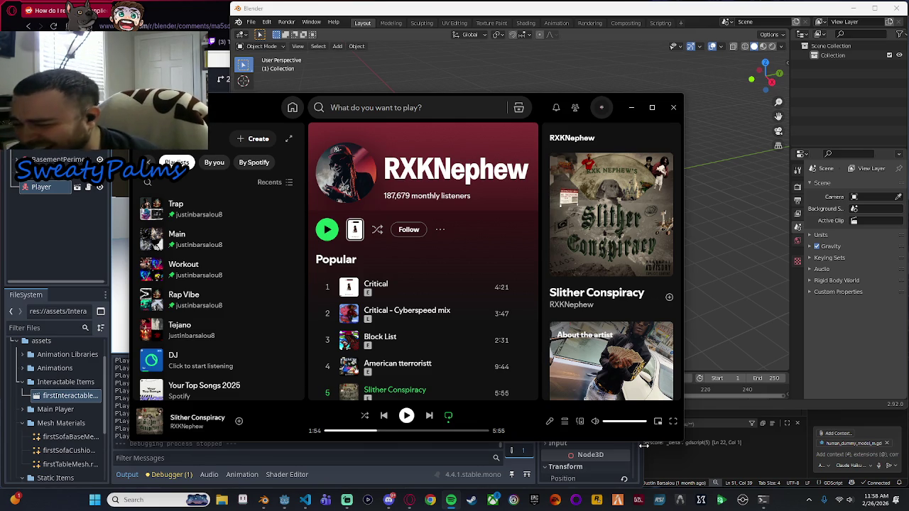
{"action": "key", "text": "space"}
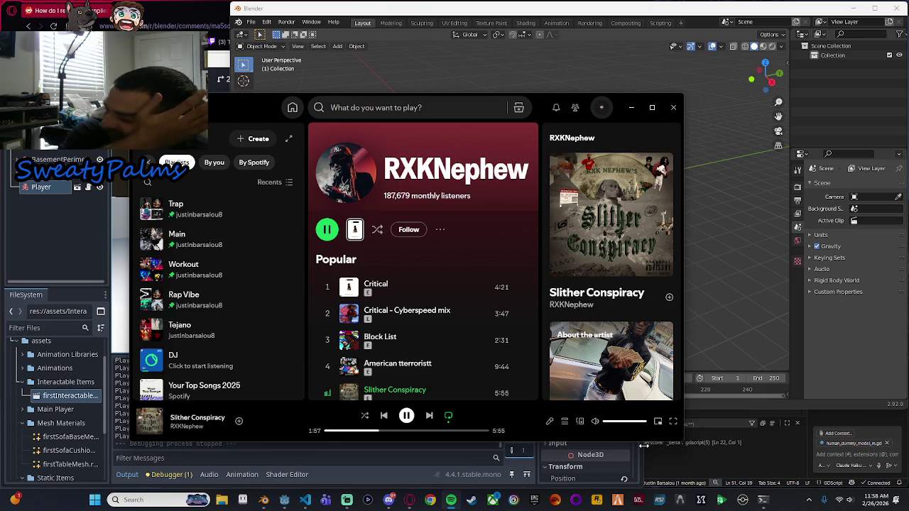
{"action": "key", "text": "space"}
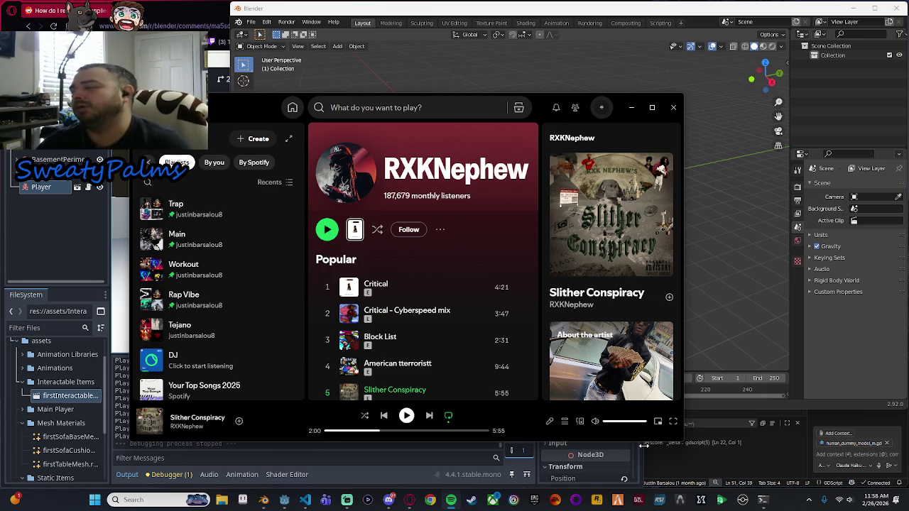
{"action": "key", "text": "space"}
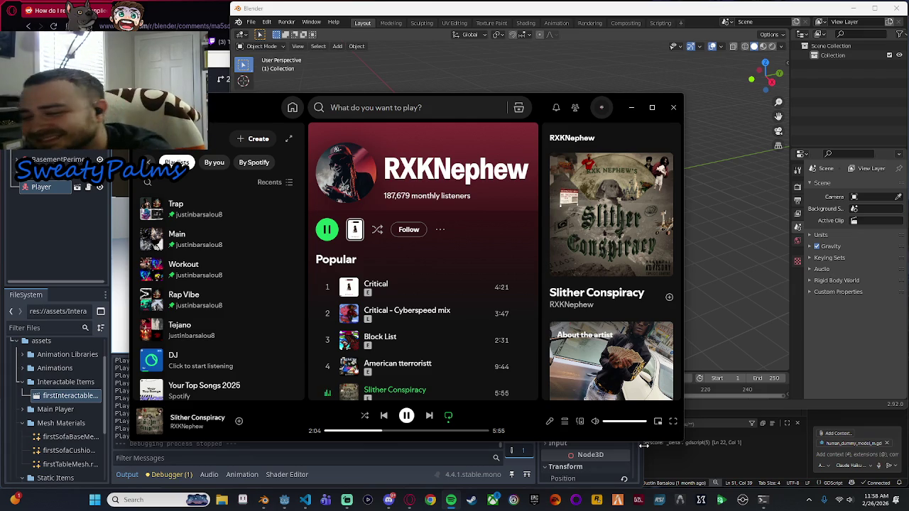
{"action": "key", "text": "space"}
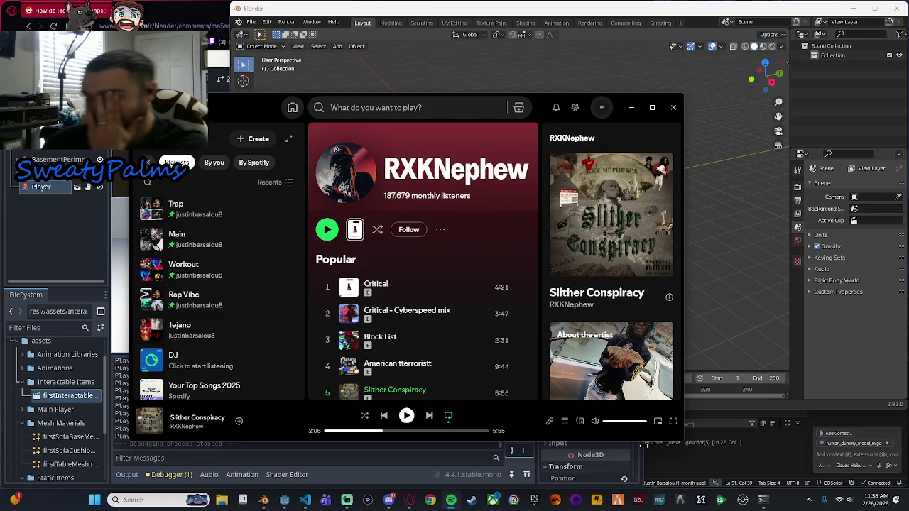
{"action": "key", "text": "space"}
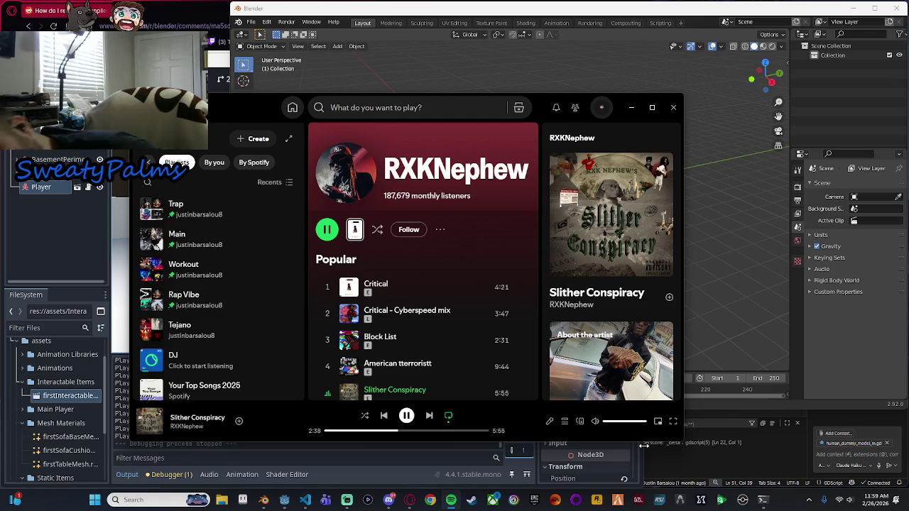
{"action": "key", "text": "space"}
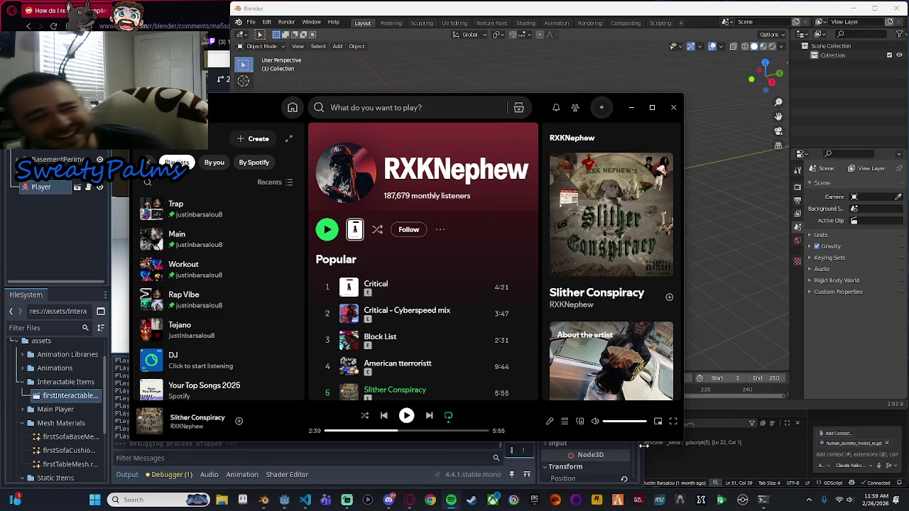
Resume Slither Conspiracy from 2:39 so it plays on toward 3:46.
{"action": "key", "text": "space"}
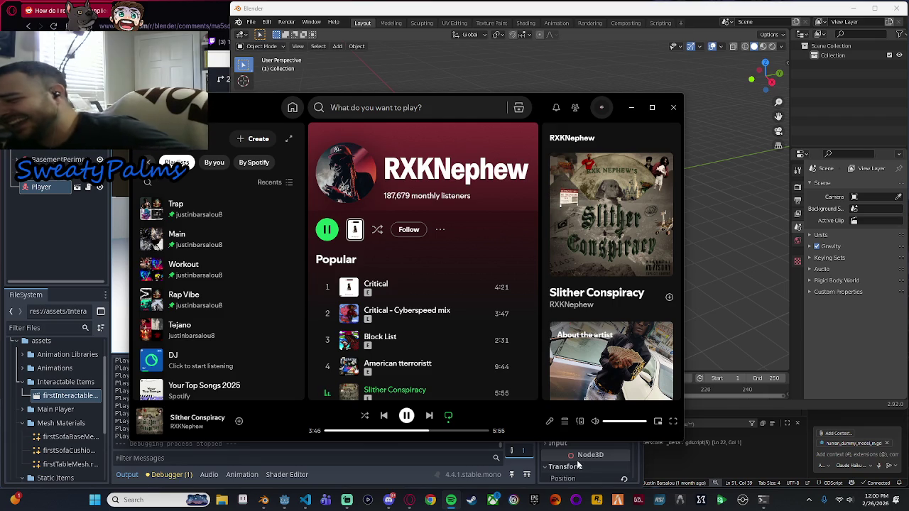
Let Slither Conspiracy finish so Spotify autoplays 'Slitherman Vs. Nephew'.
{"action": "mouse_move", "coordinate": [576, 461]}
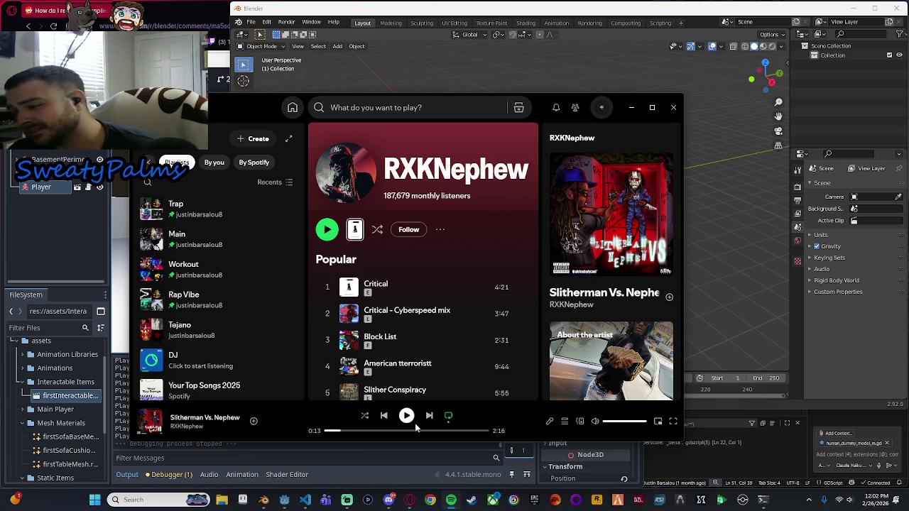
Pause the song, open the Main playlist, and minimize Spotify with Super+Down to reveal Blender.
{"action": "left_click", "coordinate": [414, 423]}
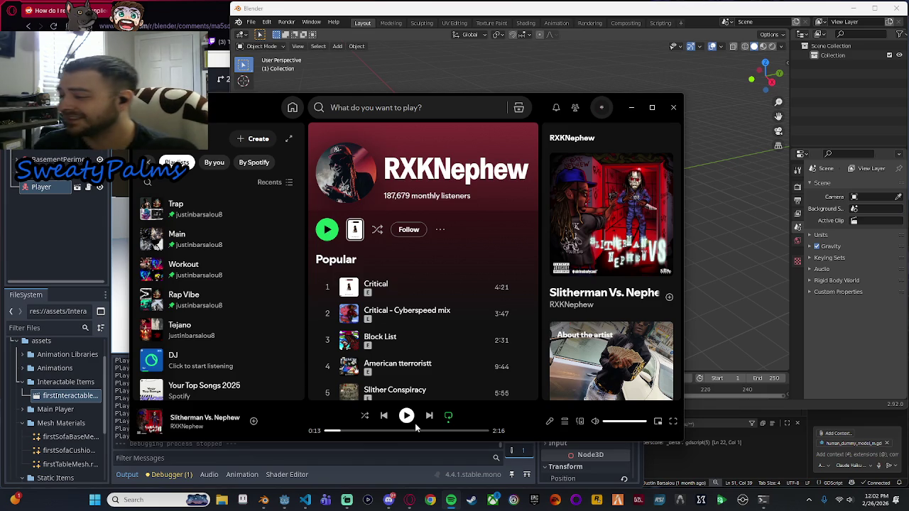
{"action": "left_click", "coordinate": [243, 234]}
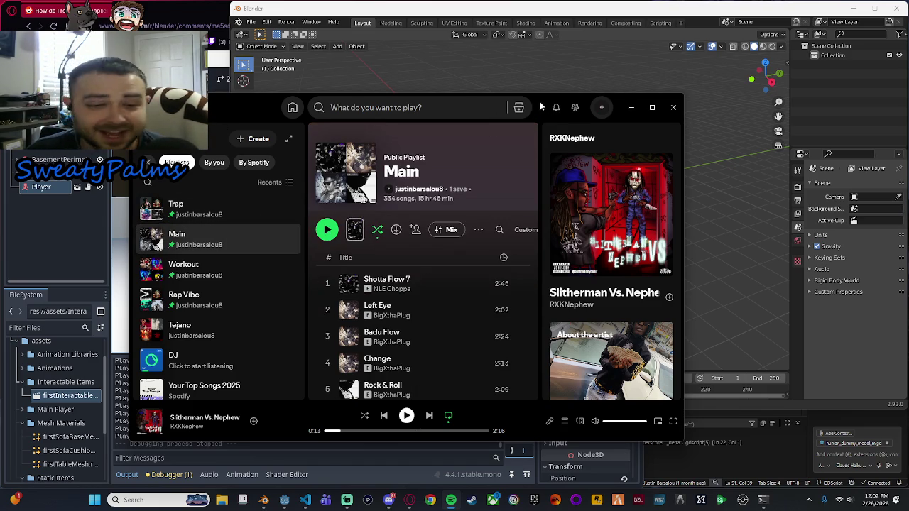
{"action": "key", "text": "super+Down"}
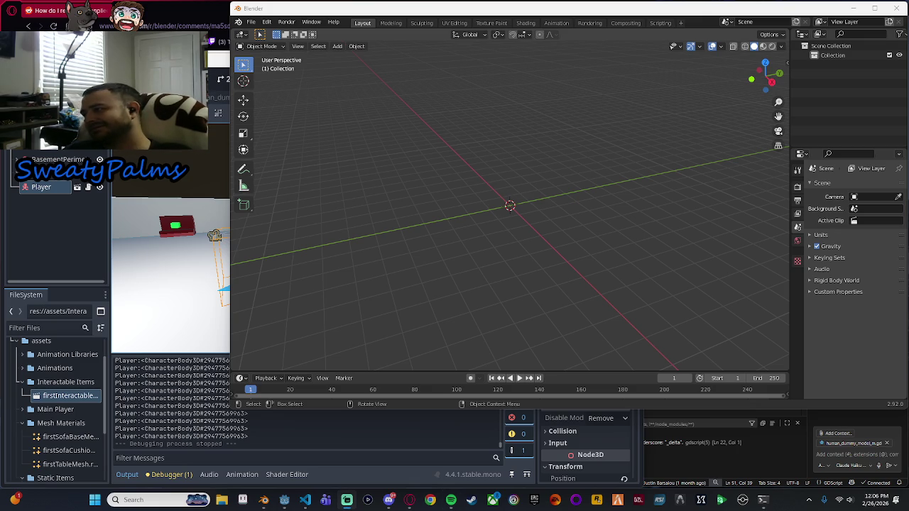
Add a Circle mesh to the scene from the Add menu.
{"action": "left_click", "coordinate": [337, 46]}
{"action": "mouse_move", "coordinate": [348, 57]}
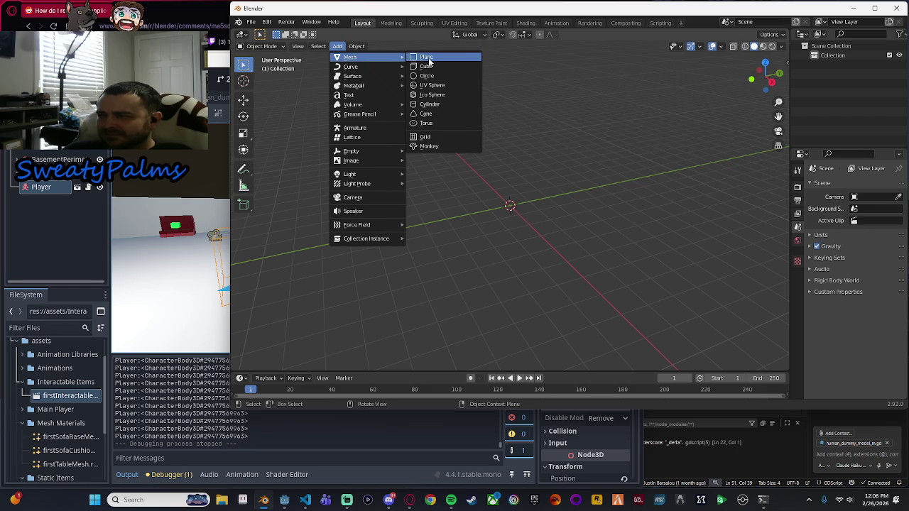
{"action": "left_click", "coordinate": [443, 76]}
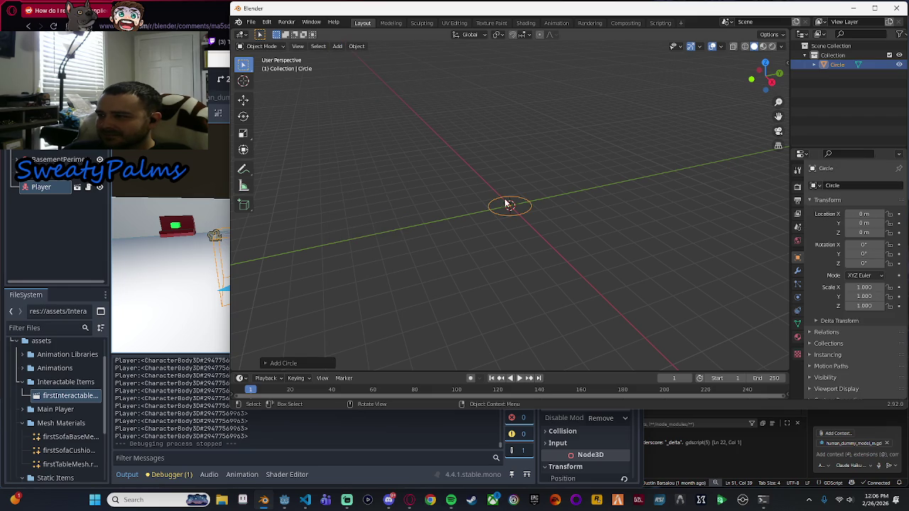
{"action": "scroll", "coordinate": [548, 200], "scroll_direction": "up", "scroll_amount": 8}
{"action": "scroll", "coordinate": [549, 199], "scroll_direction": "down", "scroll_amount": 2}
Trackball-rotate the Circle to roughly -75°, 30.6° and 104° on X, Y and Z.
{"action": "left_click", "coordinate": [853, 66]}
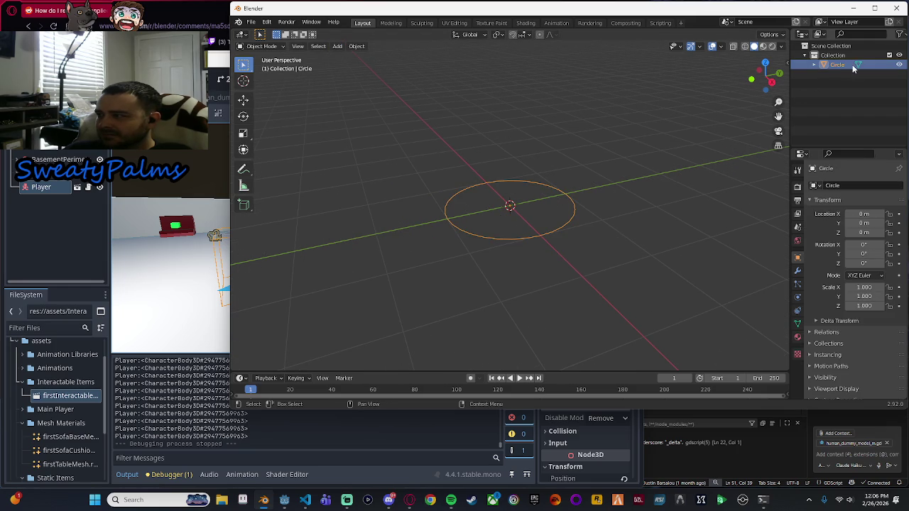
{"action": "scroll", "coordinate": [551, 193], "scroll_direction": "down", "scroll_amount": 2}
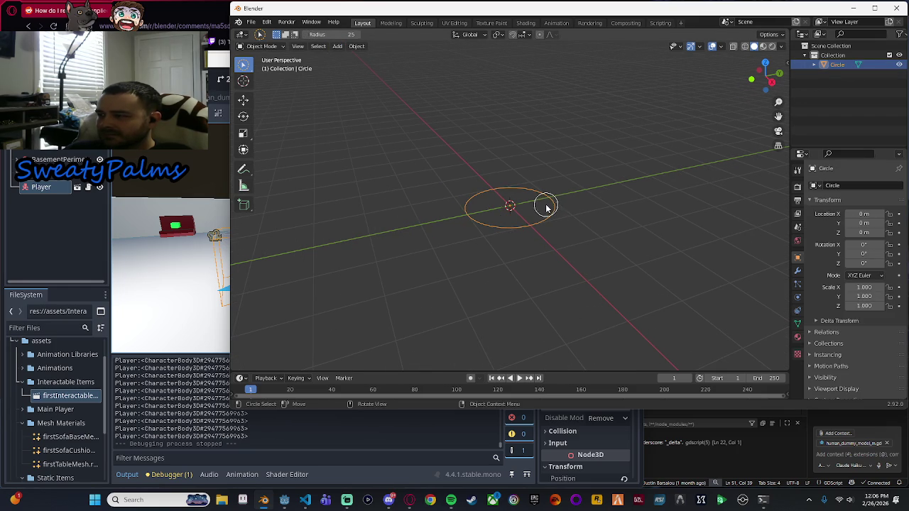
{"action": "key", "text": "r"}
{"action": "key", "text": "r"}
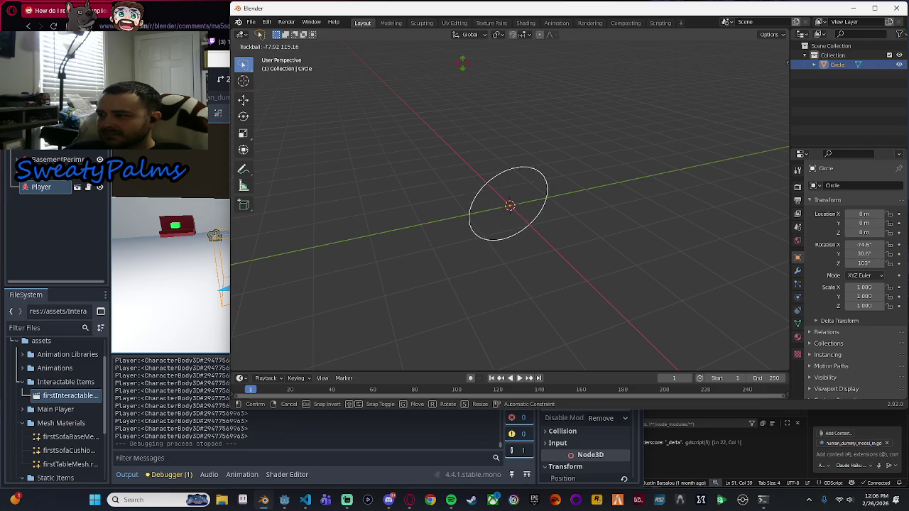
{"action": "left_click", "coordinate": [414, 178]}
{"action": "left_click_drag", "start_coordinate": [414, 178], "coordinate": [534, 155]}
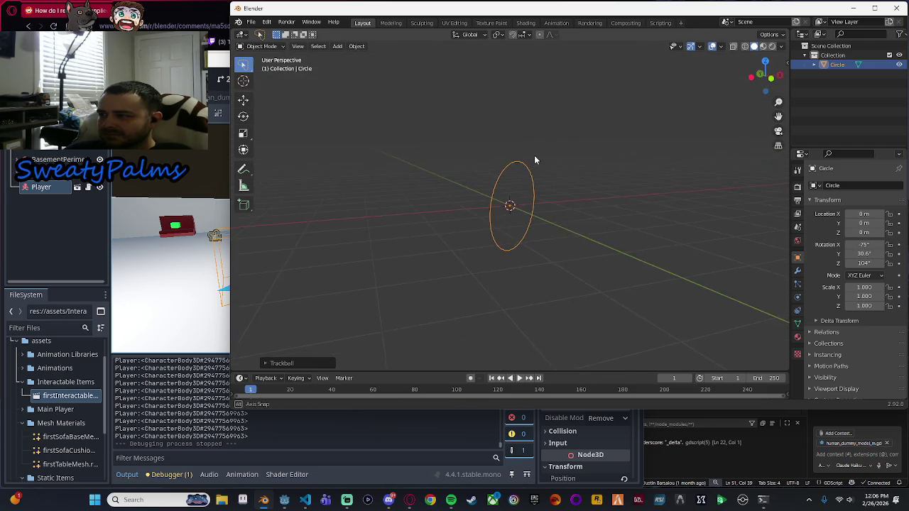
From Right view, raise the tilted circle to about 0.978 m on Z, then check it from Back view.
{"action": "left_click", "coordinate": [779, 74]}
{"action": "key", "text": "w"}
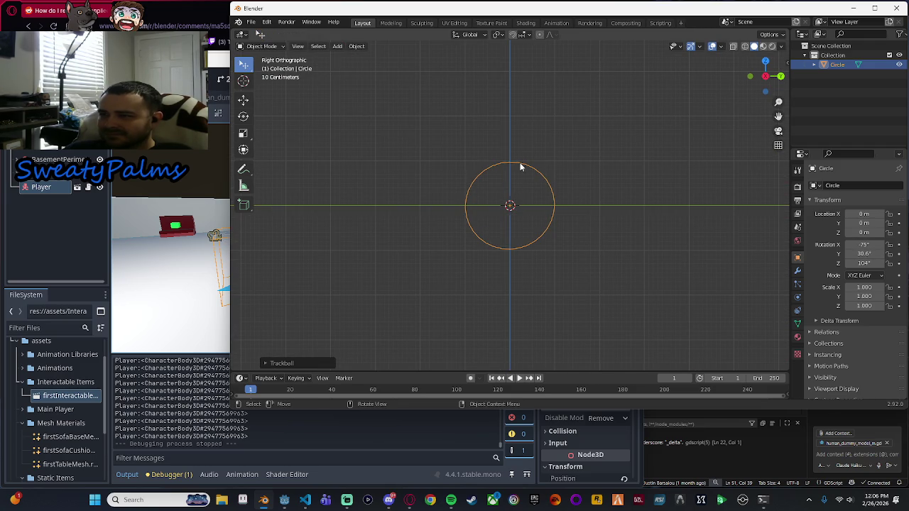
{"action": "key", "text": "q"}
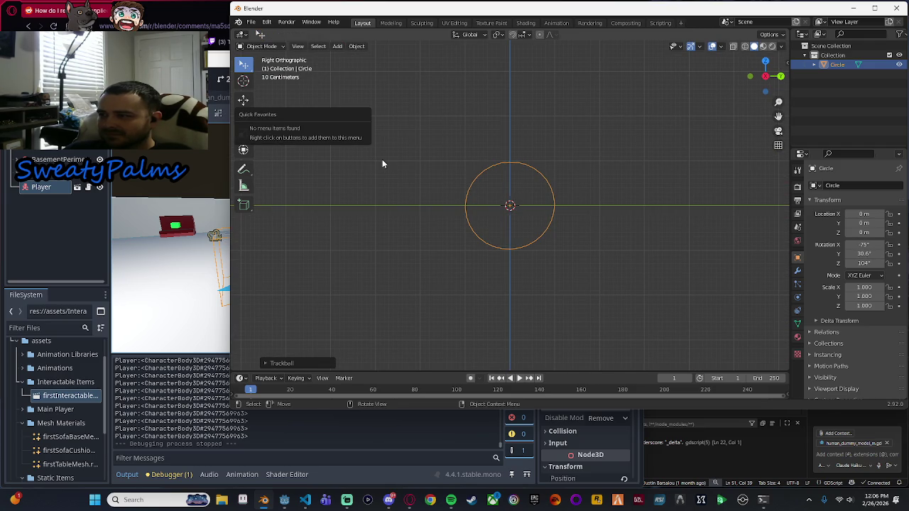
{"action": "key", "text": "g"}
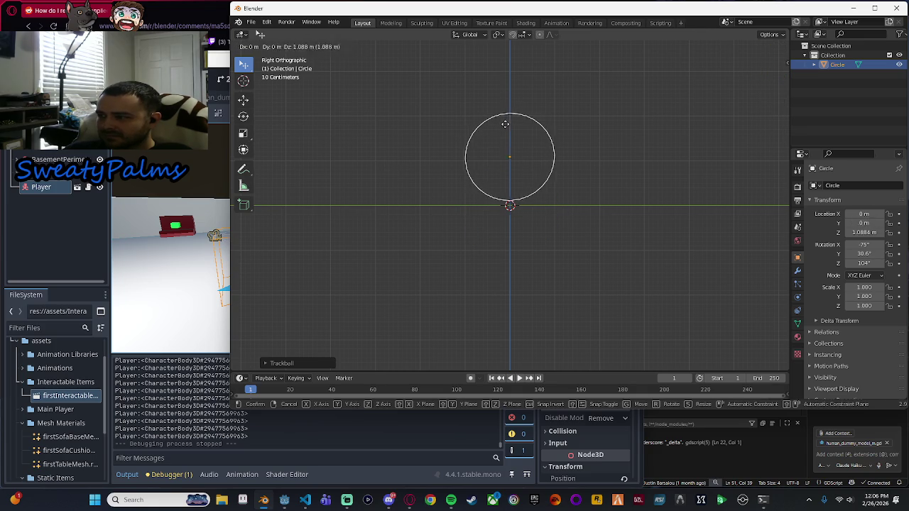
{"action": "left_click", "coordinate": [504, 128]}
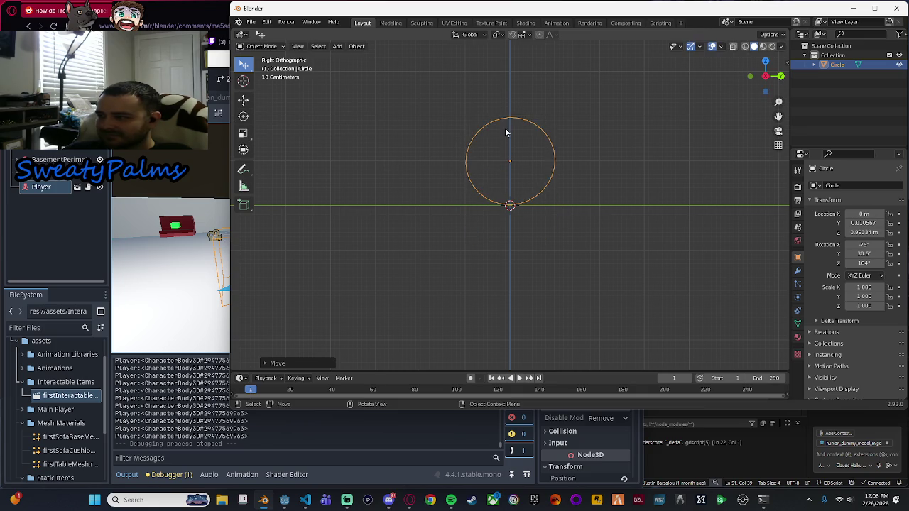
{"action": "scroll", "coordinate": [507, 153], "scroll_direction": "up", "scroll_amount": 5}
{"action": "scroll", "coordinate": [508, 155], "scroll_direction": "up", "scroll_amount": 3}
{"action": "key", "text": "g"}
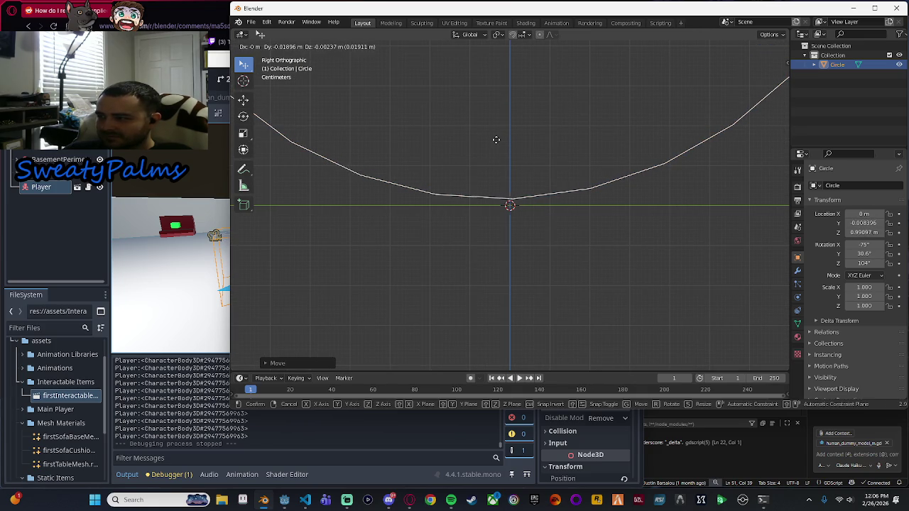
{"action": "left_click", "coordinate": [494, 144]}
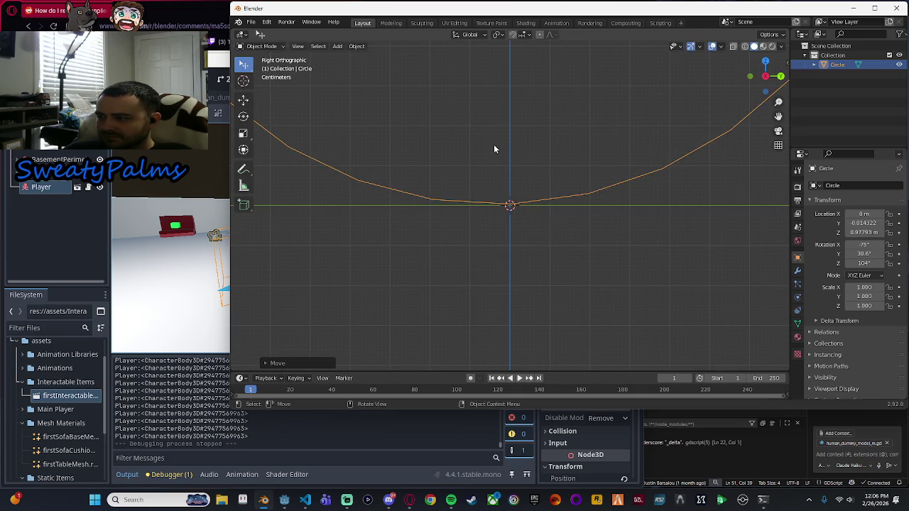
{"action": "scroll", "coordinate": [544, 161], "scroll_direction": "down", "scroll_amount": 5}
{"action": "mouse_move", "coordinate": [544, 161]}
{"action": "left_mouse_down"}
{"action": "mouse_move", "coordinate": [601, 142]}
{"action": "mouse_move", "coordinate": [523, 175]}
{"action": "mouse_move", "coordinate": [486, 164]}
{"action": "mouse_move", "coordinate": [501, 158]}
{"action": "left_mouse_up"}
{"action": "left_click", "coordinate": [765, 79]}
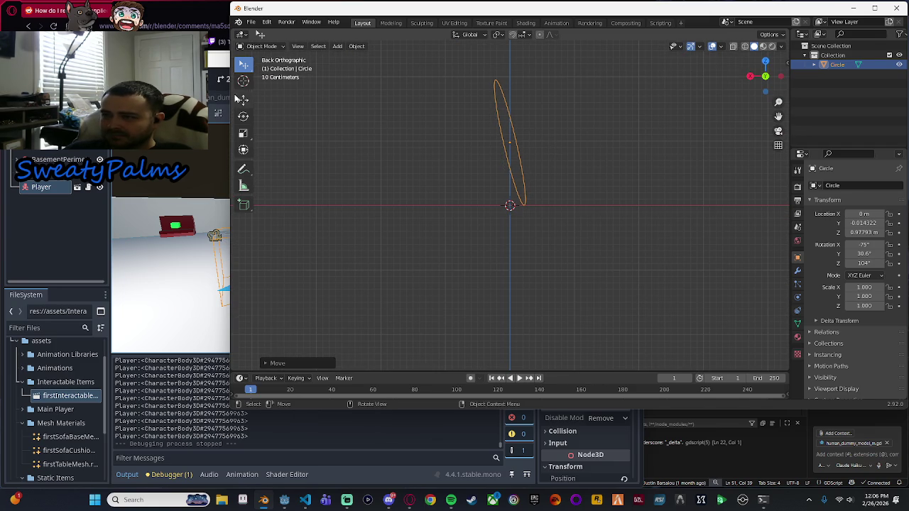
Rotate the circle to about -89°, 32.7° and -22.2°, then check it from Right view.
{"action": "left_click", "coordinate": [244, 116]}
{"action": "mouse_move", "coordinate": [517, 118]}
{"action": "left_mouse_down"}
{"action": "mouse_move", "coordinate": [531, 115]}
{"action": "mouse_move", "coordinate": [523, 138]}
{"action": "mouse_move", "coordinate": [639, 142]}
{"action": "mouse_move", "coordinate": [474, 144]}
{"action": "mouse_move", "coordinate": [515, 144]}
{"action": "mouse_move", "coordinate": [499, 149]}
{"action": "mouse_move", "coordinate": [554, 219]}
{"action": "left_mouse_up"}
{"action": "left_click", "coordinate": [555, 217]}
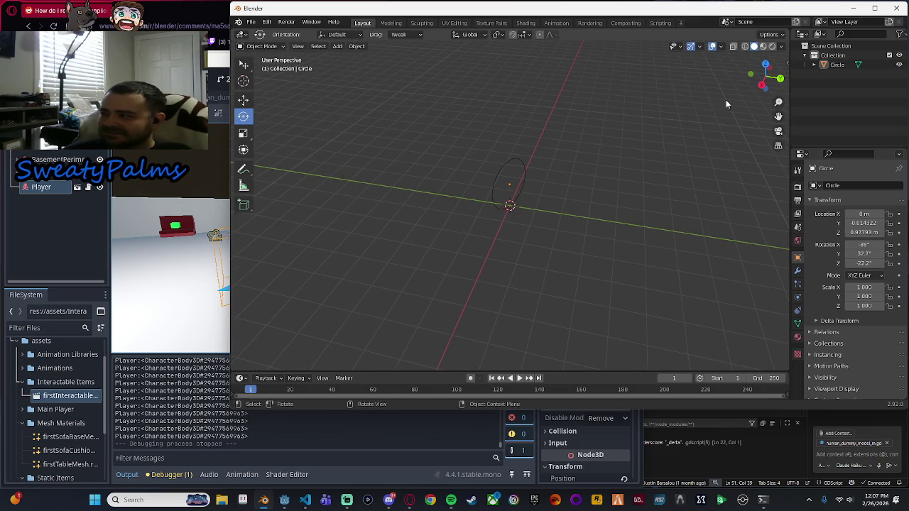
{"action": "left_click", "coordinate": [761, 86]}
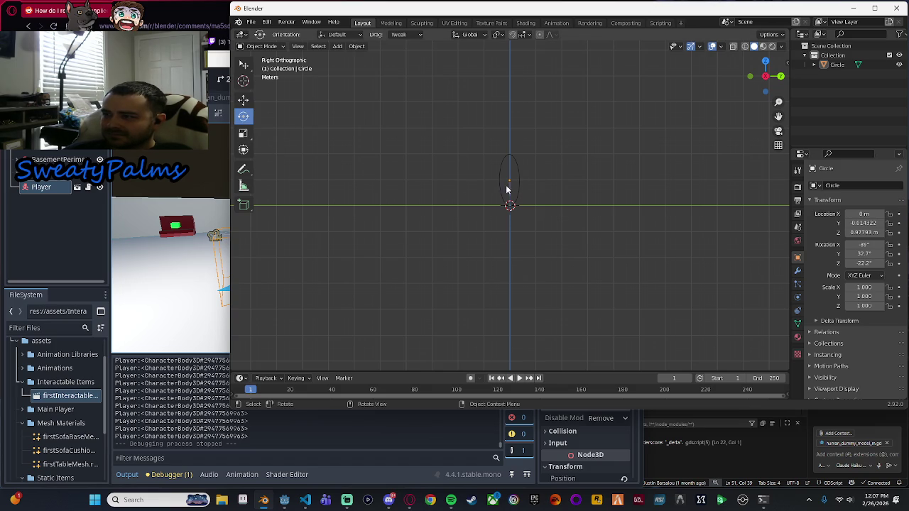
Cycle through the Transform, Move and Scale tools back to Rotate and orbit into perspective.
{"action": "left_click", "coordinate": [246, 151]}
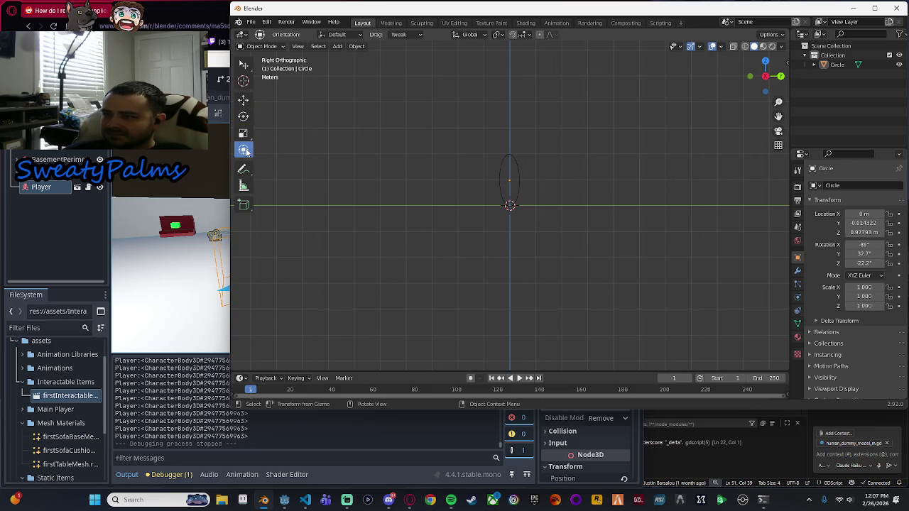
{"action": "left_click", "coordinate": [242, 100]}
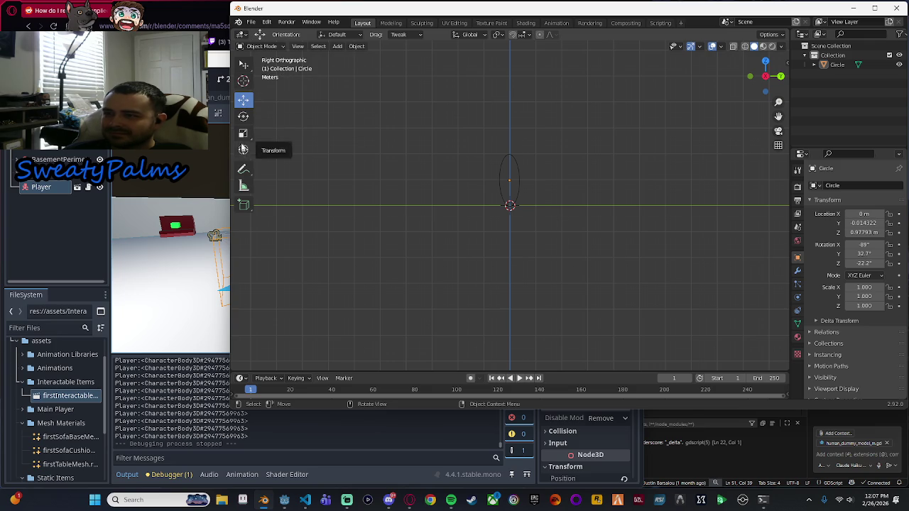
{"action": "left_click", "coordinate": [247, 135]}
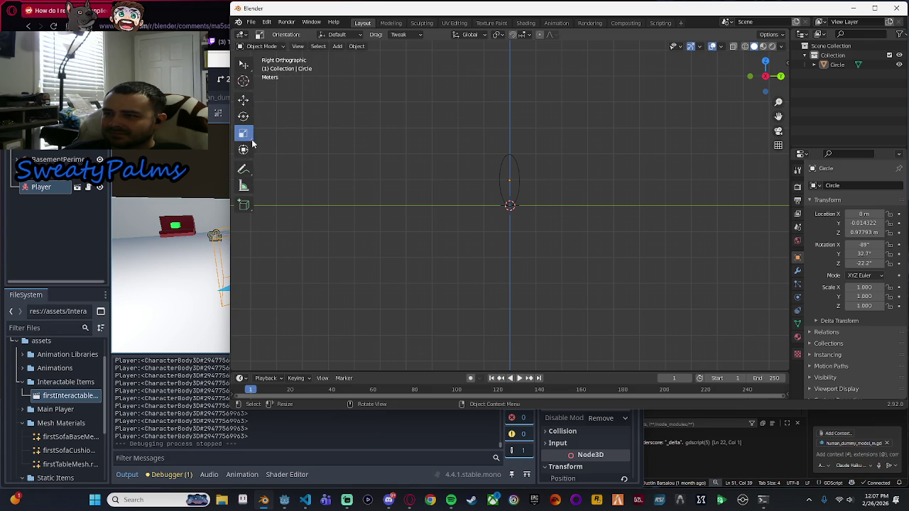
{"action": "left_click", "coordinate": [245, 118]}
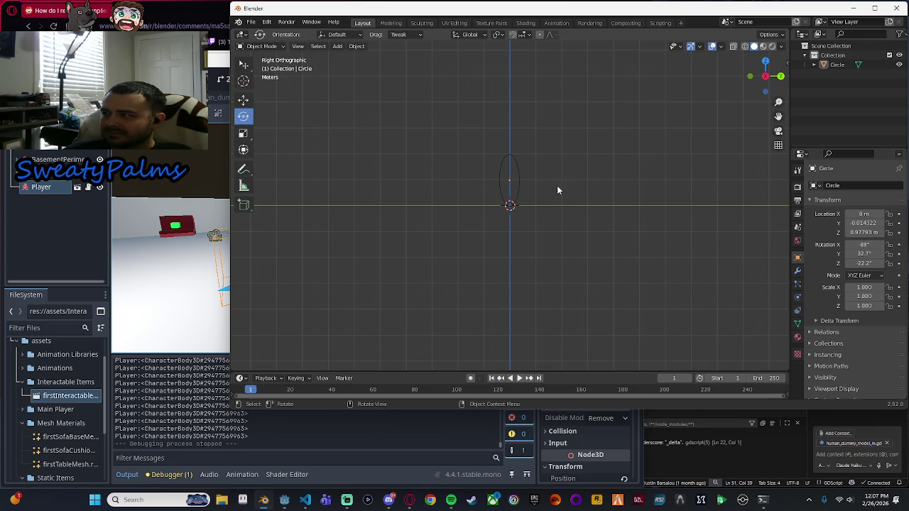
{"action": "scroll", "coordinate": [557, 188], "scroll_direction": "up", "scroll_amount": 5}
{"action": "left_click_drag", "start_coordinate": [643, 139], "coordinate": [603, 169]}
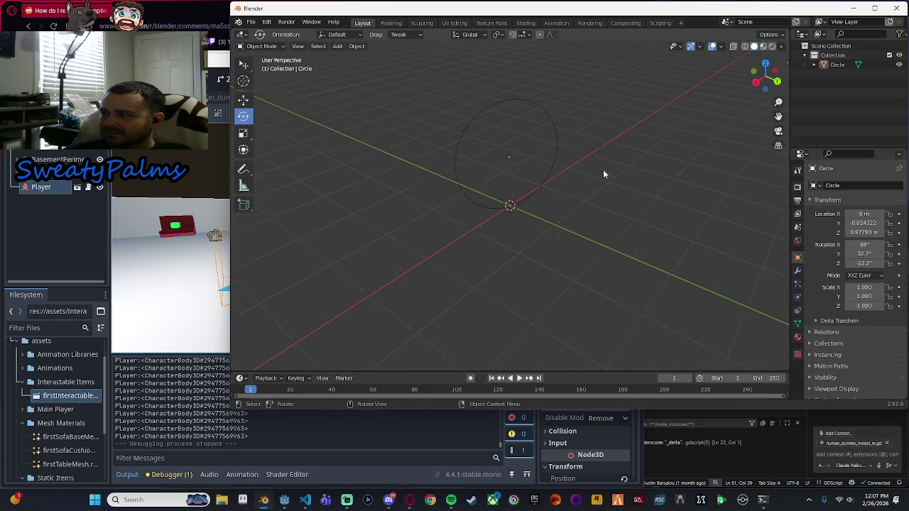
{"action": "left_click", "coordinate": [261, 46]}
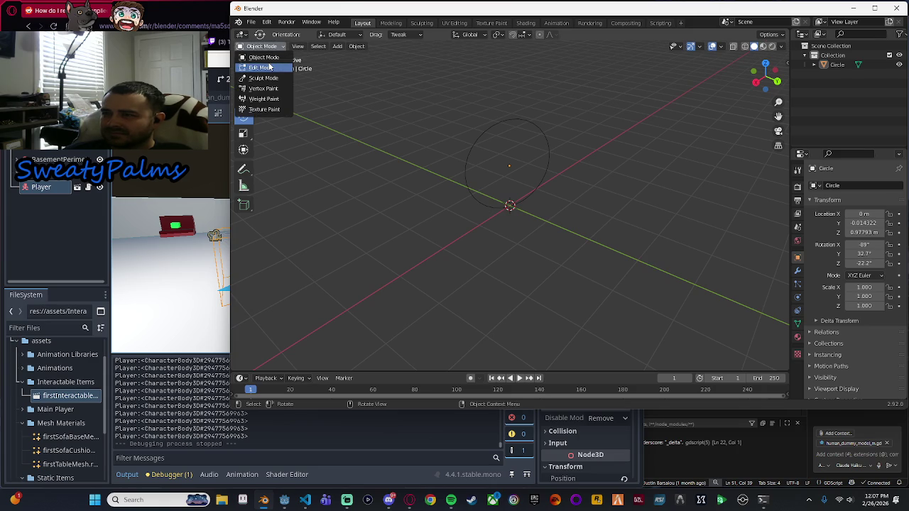
{"action": "left_click", "coordinate": [269, 68]}
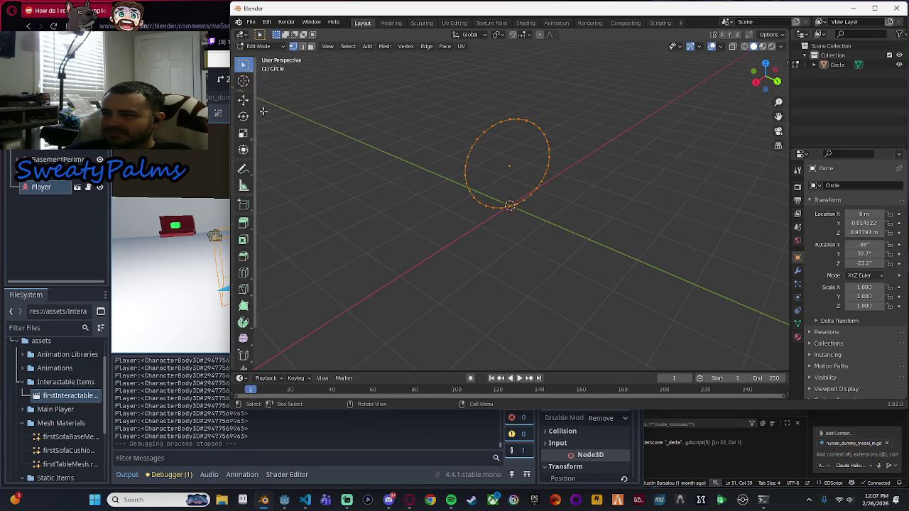
{"action": "left_click", "coordinate": [260, 46]}
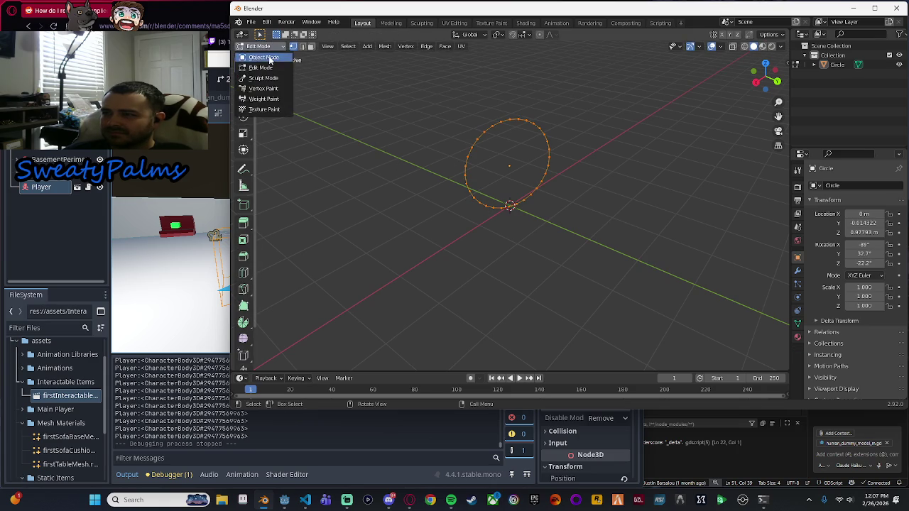
{"action": "left_click", "coordinate": [261, 62]}
{"action": "left_click_drag", "start_coordinate": [312, 142], "coordinate": [433, 189]}
{"action": "left_click", "coordinate": [509, 178]}
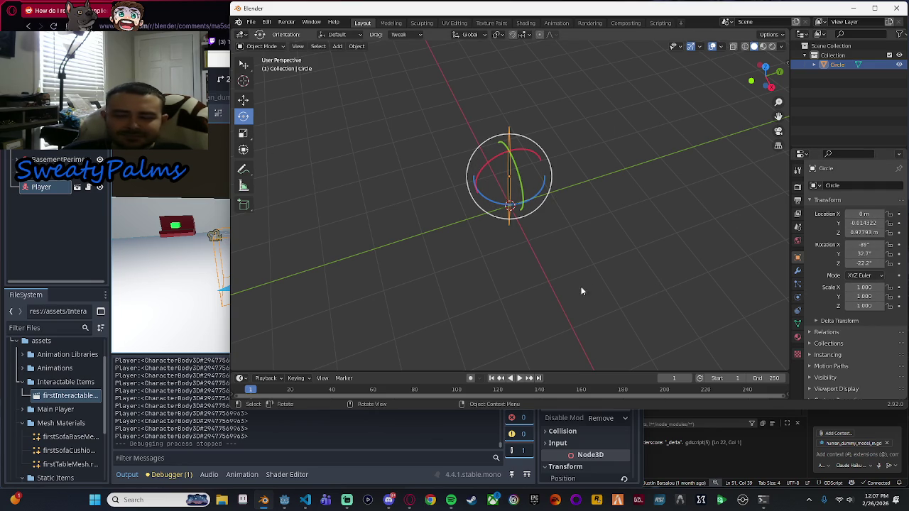
{"action": "scroll", "coordinate": [878, 298], "scroll_direction": "down", "scroll_amount": 1}
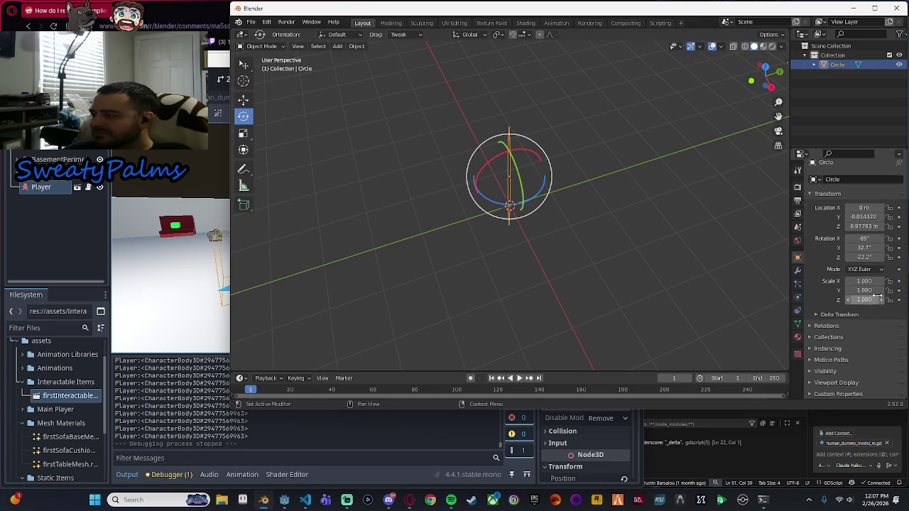
{"action": "scroll", "coordinate": [866, 324], "scroll_direction": "up", "scroll_amount": 1}
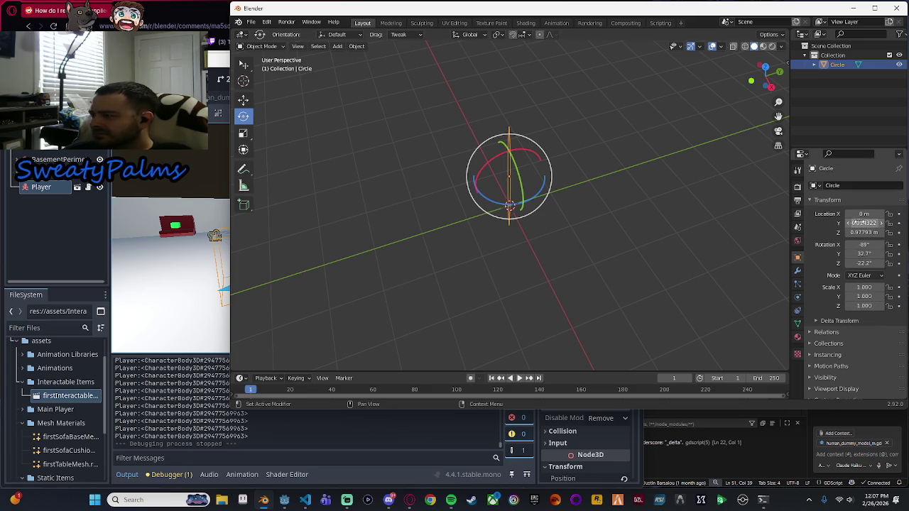
{"action": "left_click", "coordinate": [863, 277]}
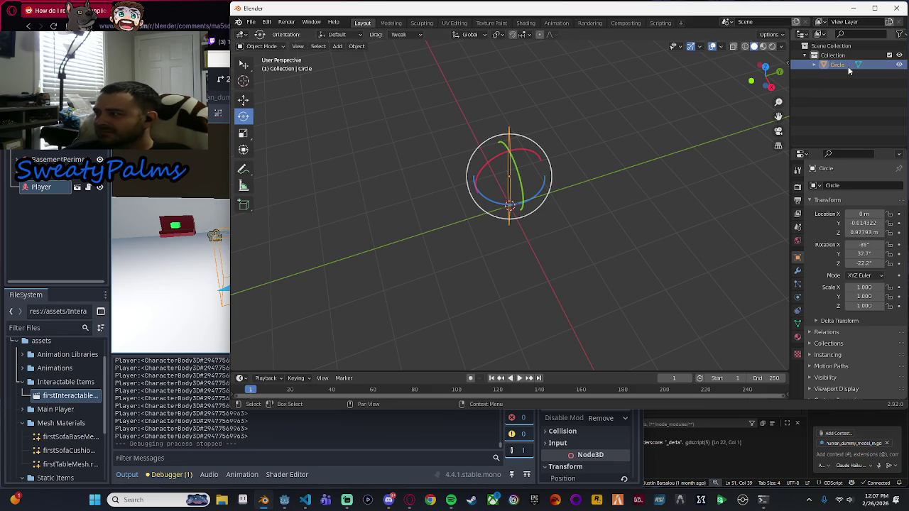
Delete the circle, leaving an empty scene, and bring up the Add > Mesh primitives list.
{"action": "key", "text": "Delete"}
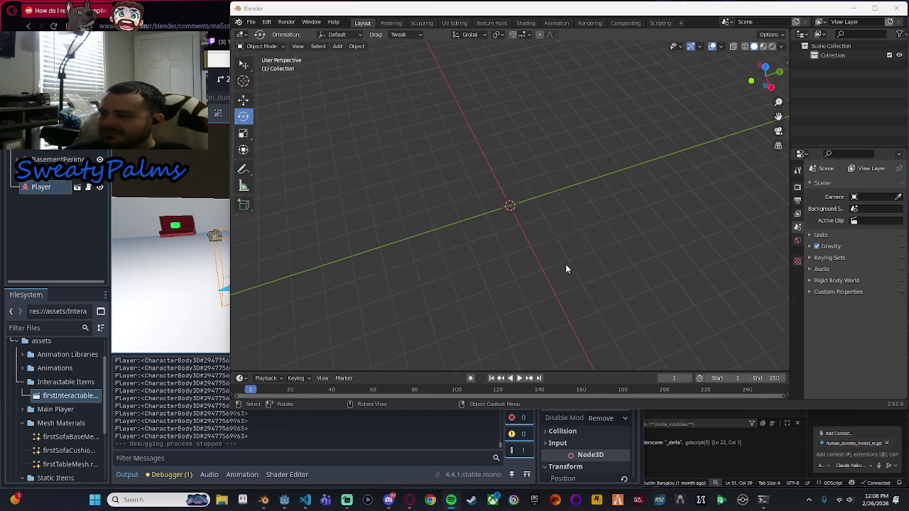
{"action": "mouse_move", "coordinate": [530, 255]}
{"action": "left_mouse_down"}
{"action": "mouse_move", "coordinate": [519, 268]}
{"action": "mouse_move", "coordinate": [578, 215]}
{"action": "left_mouse_up"}
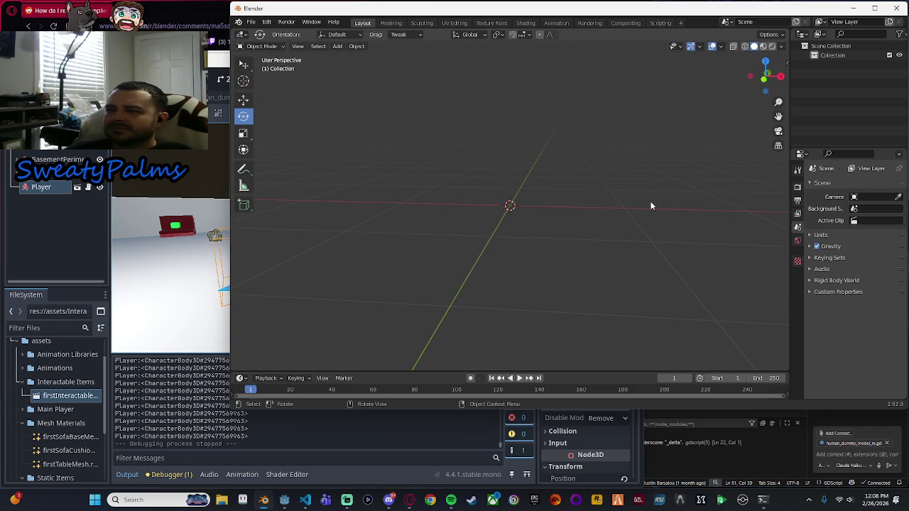
{"action": "left_click", "coordinate": [344, 46]}
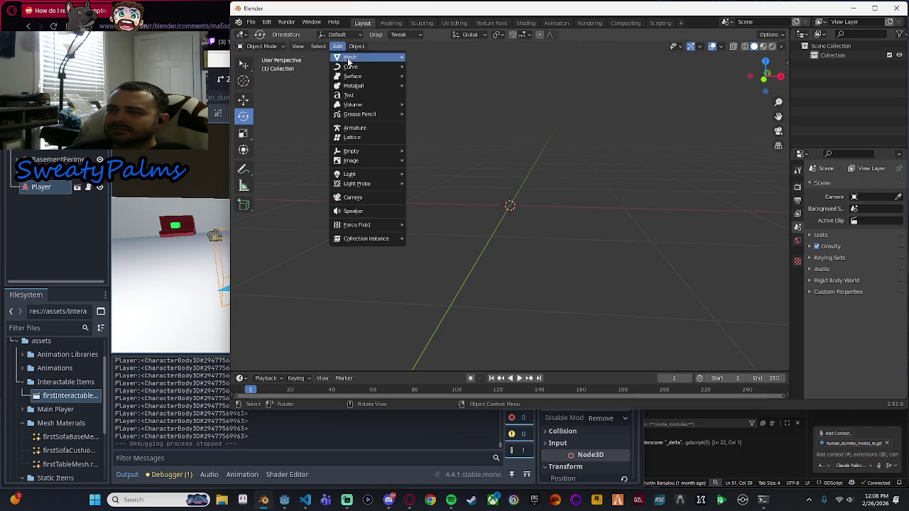
{"action": "mouse_move", "coordinate": [358, 66]}
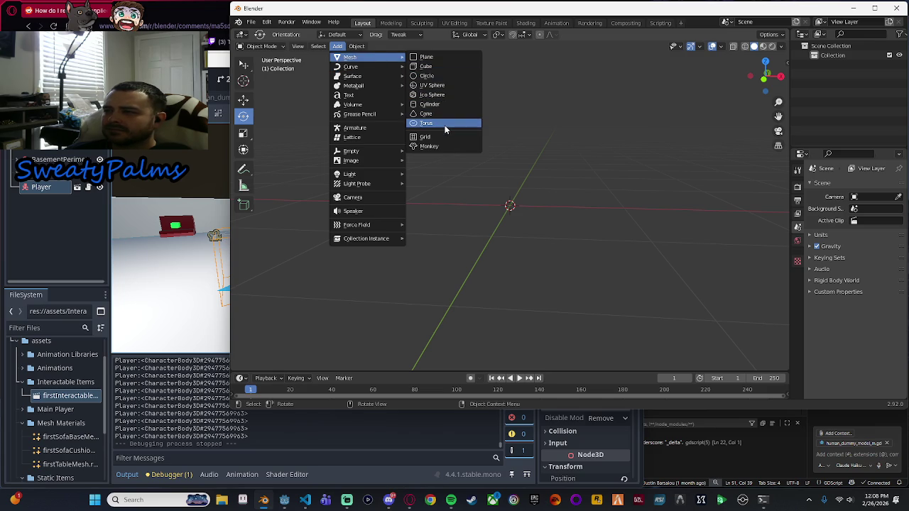
Add a cylinder and shrink it uniformly to a scale of about 0.482.
{"action": "left_click", "coordinate": [444, 105]}
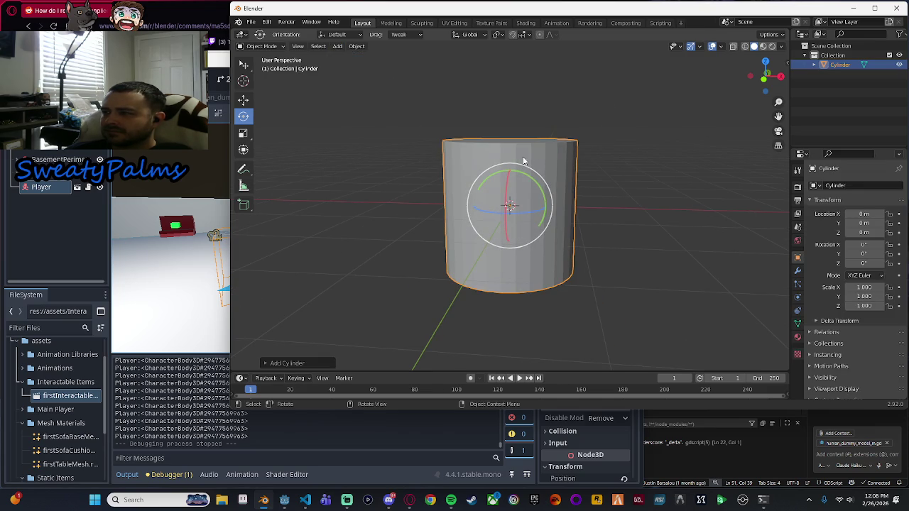
{"action": "key", "text": "g"}
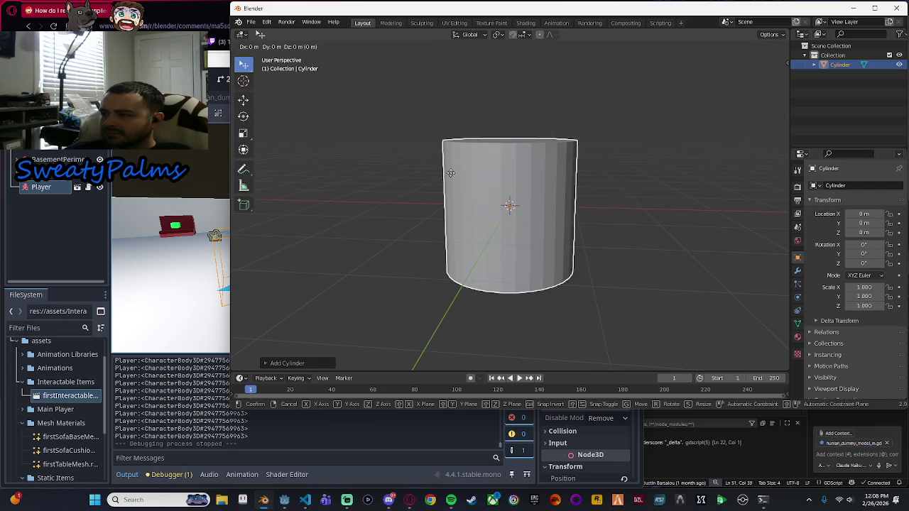
{"action": "left_click", "coordinate": [450, 172]}
{"action": "left_click", "coordinate": [243, 133]}
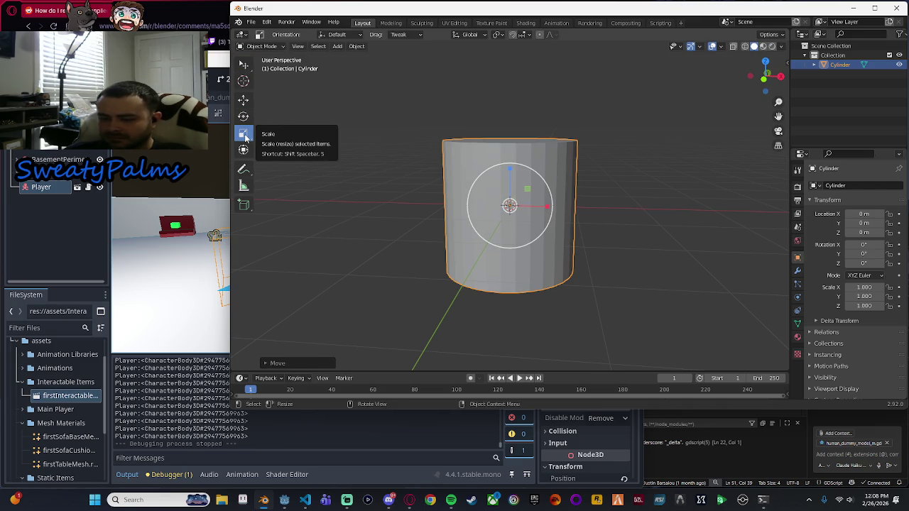
{"action": "key", "text": "shift+space"}
{"action": "left_click", "coordinate": [308, 118]}
{"action": "key", "text": "ctrl+z"}
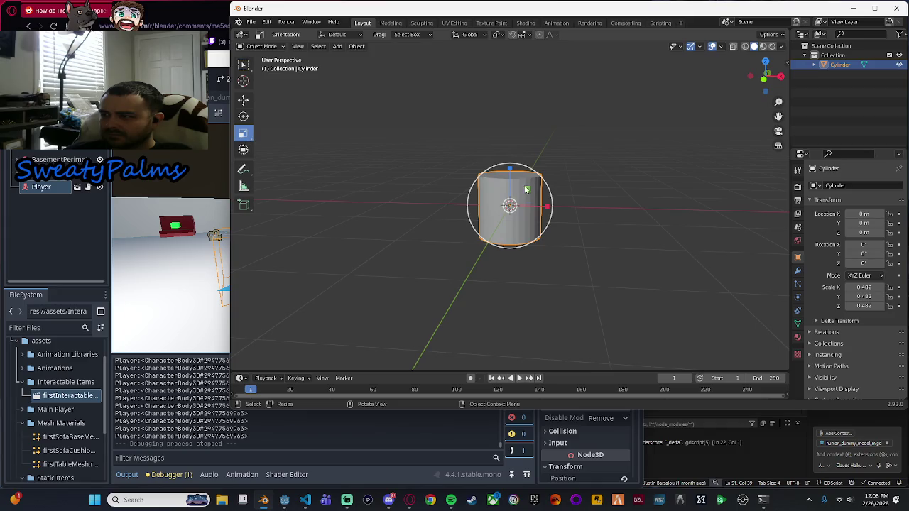
Flatten the cylinder to 0.067 on Z, then clear its rotation so the disc lies flat.
{"action": "left_click_drag", "start_coordinate": [510, 170], "coordinate": [525, 244]}
{"action": "key", "text": "w"}
{"action": "key", "text": "s"}
{"action": "key", "text": "r"}
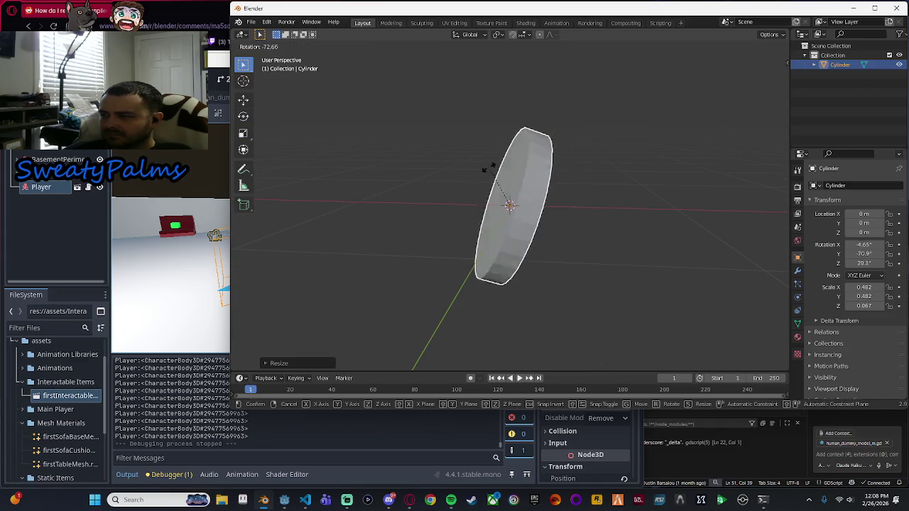
{"action": "left_click", "coordinate": [575, 206]}
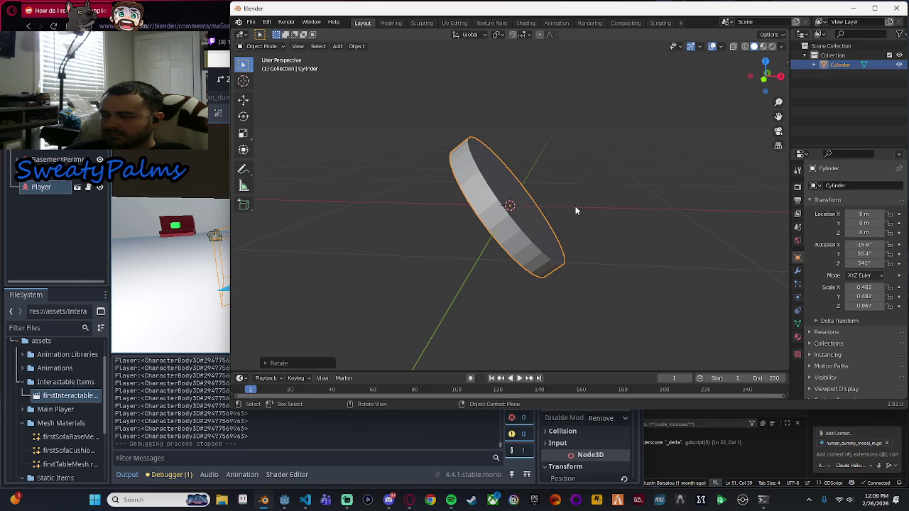
{"action": "key", "text": "alt+r"}
In Front view, rotate the disc about -90° on Y so it stands on edge.
{"action": "left_click", "coordinate": [764, 79]}
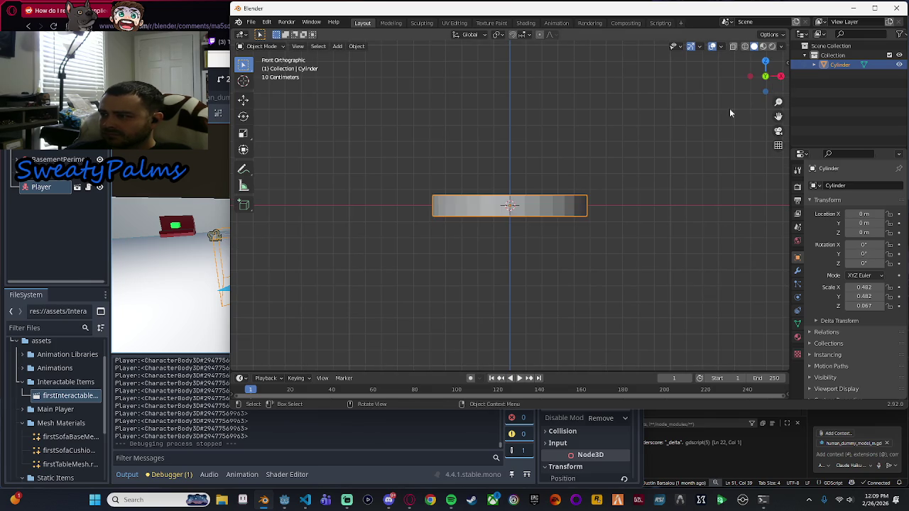
{"action": "key", "text": "r"}
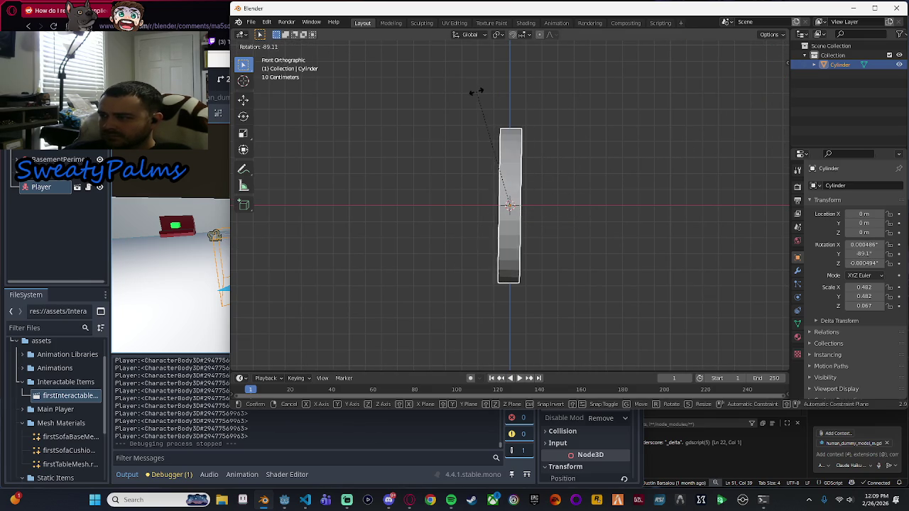
{"action": "left_click", "coordinate": [474, 92]}
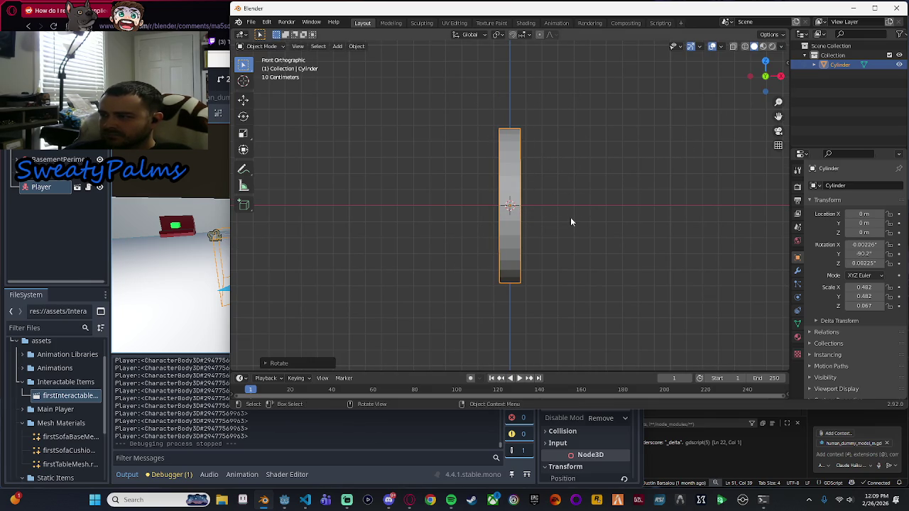
Raise the upright disc to about 0.485 m on Z so its rim rests on the origin.
{"action": "key", "text": "w"}
{"action": "key", "text": "alt+a"}
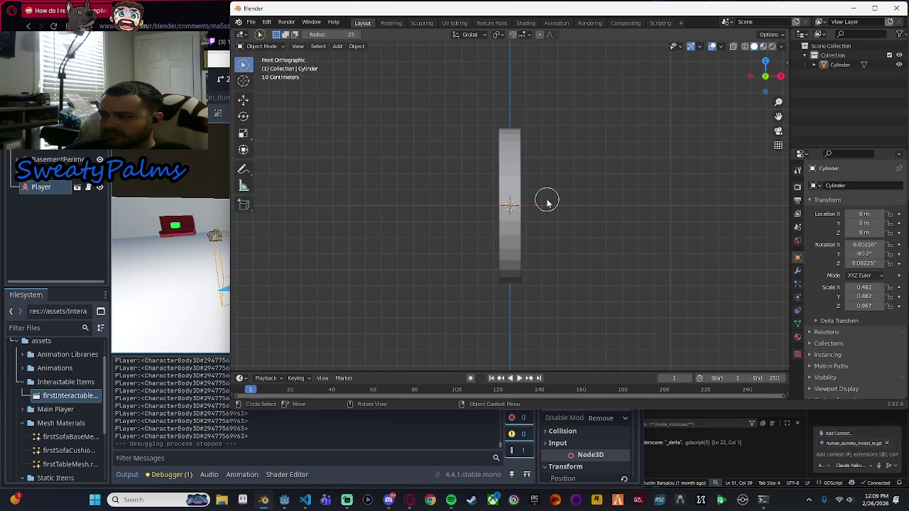
{"action": "key", "text": "w"}
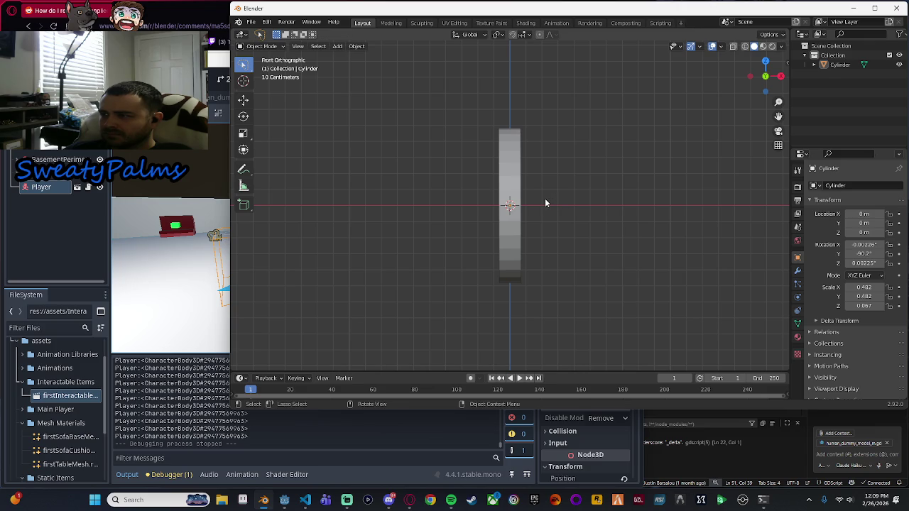
{"action": "key", "text": "w"}
{"action": "key", "text": "w"}
{"action": "key", "text": "w"}
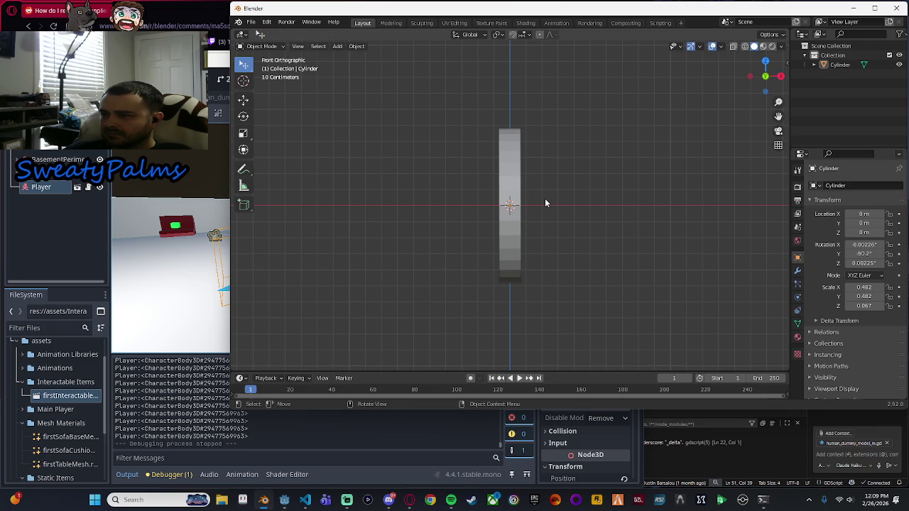
{"action": "key", "text": "w"}
{"action": "key", "text": "w"}
{"action": "key", "text": "w"}
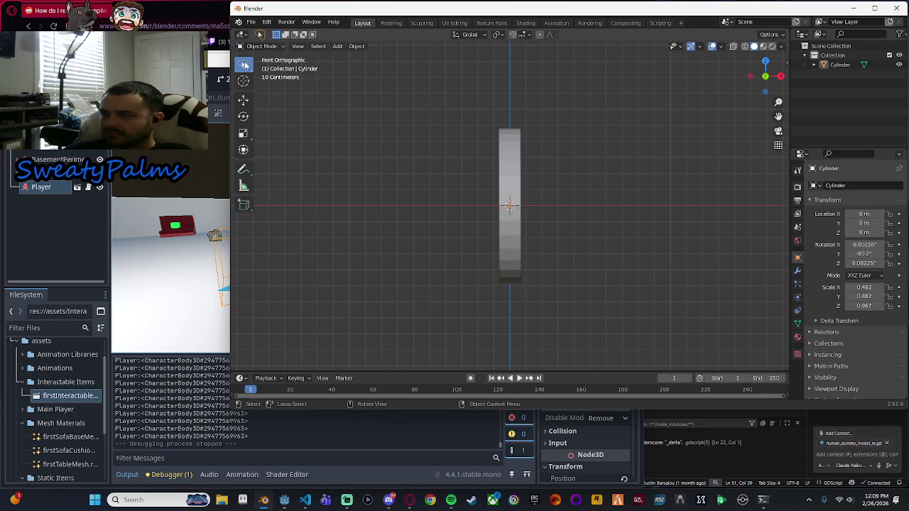
{"action": "key", "text": "w"}
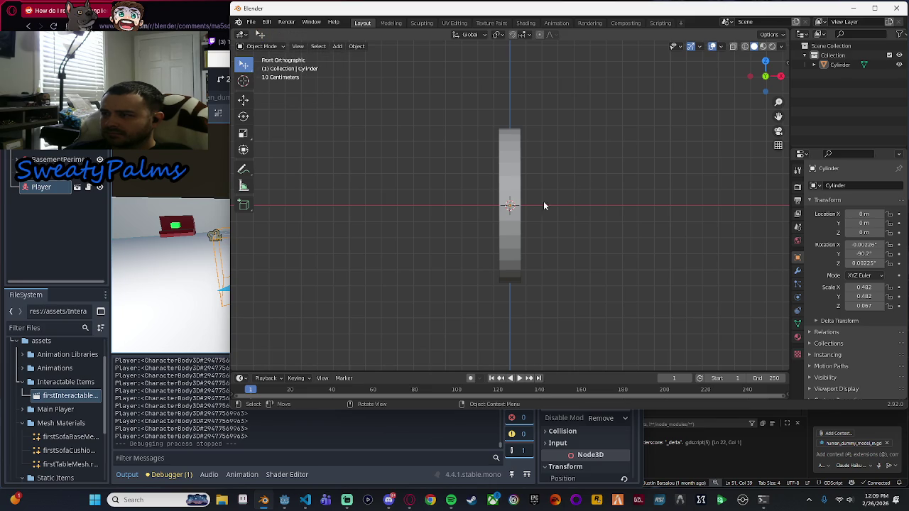
{"action": "mouse_move", "coordinate": [516, 202]}
{"action": "left_mouse_down"}
{"action": "mouse_move", "coordinate": [543, 197]}
{"action": "mouse_move", "coordinate": [533, 106]}
{"action": "mouse_move", "coordinate": [538, 114]}
{"action": "mouse_move", "coordinate": [513, 141]}
{"action": "mouse_move", "coordinate": [521, 146]}
{"action": "mouse_move", "coordinate": [442, 166]}
{"action": "mouse_move", "coordinate": [548, 192]}
{"action": "mouse_move", "coordinate": [618, 175]}
{"action": "mouse_move", "coordinate": [564, 176]}
{"action": "mouse_move", "coordinate": [589, 165]}
{"action": "left_mouse_up"}
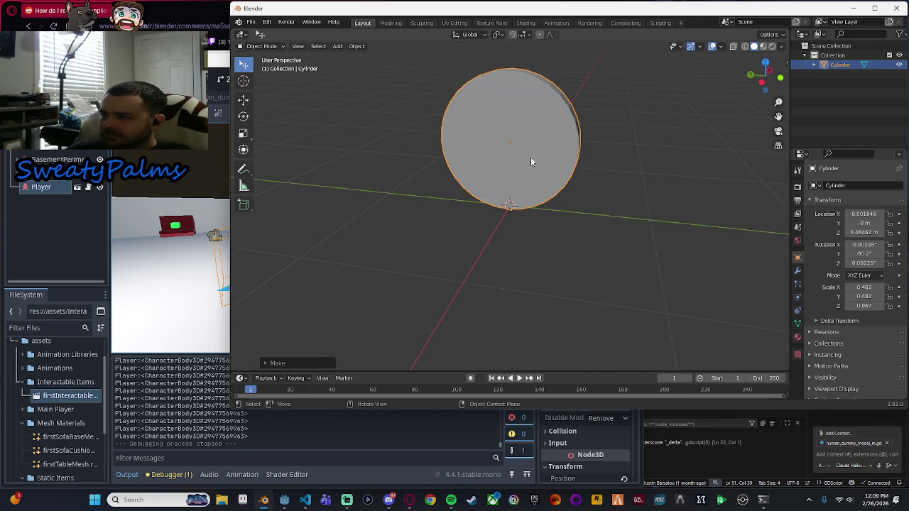
Put the upright Cylinder disc into Edit Mode from the mode dropdown.
{"action": "scroll", "coordinate": [605, 175], "scroll_direction": "up", "scroll_amount": 1}
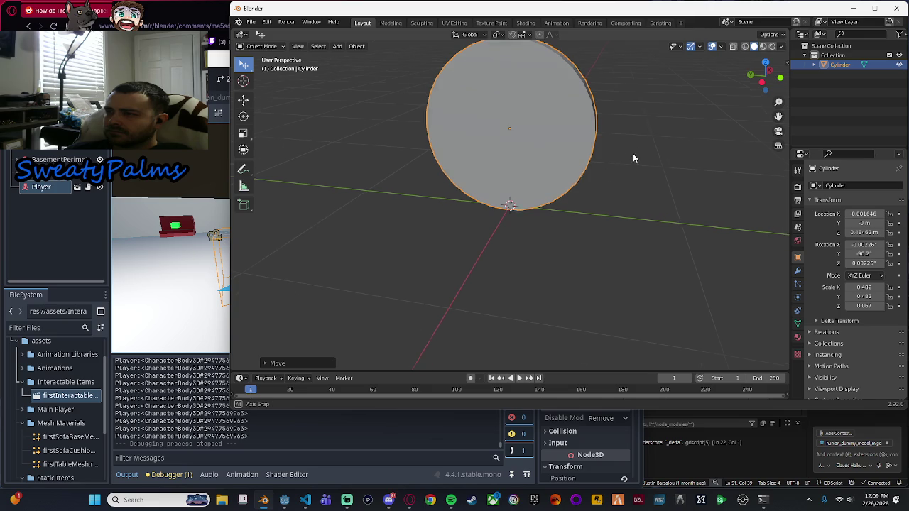
{"action": "mouse_move", "coordinate": [634, 156]}
{"action": "left_mouse_down"}
{"action": "mouse_move", "coordinate": [649, 172]}
{"action": "mouse_move", "coordinate": [655, 144]}
{"action": "left_mouse_up"}
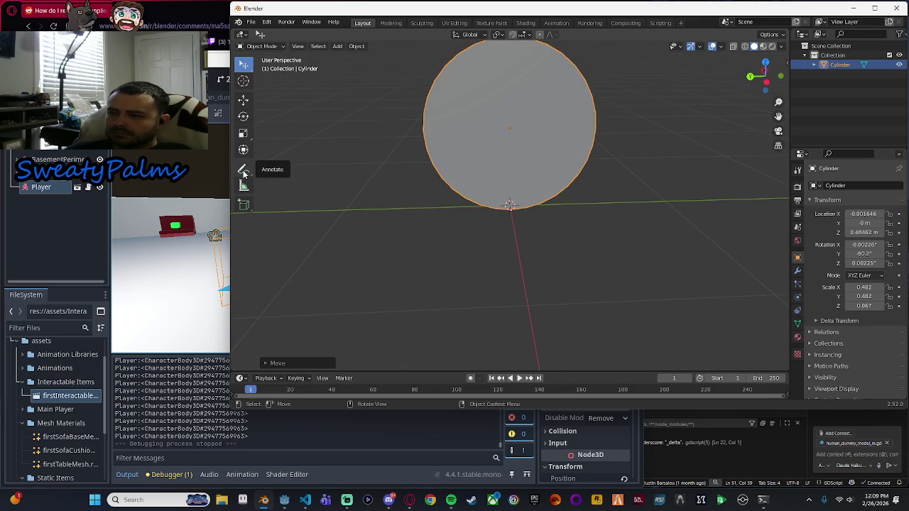
{"action": "left_click", "coordinate": [261, 46]}
{"action": "left_click", "coordinate": [260, 67]}
{"action": "scroll", "coordinate": [509, 142], "scroll_direction": "down", "scroll_amount": 2}
{"action": "mouse_move", "coordinate": [554, 213]}
{"action": "left_mouse_down"}
{"action": "mouse_move", "coordinate": [615, 239]}
{"action": "mouse_move", "coordinate": [637, 229]}
{"action": "mouse_move", "coordinate": [582, 213]}
{"action": "left_mouse_up"}
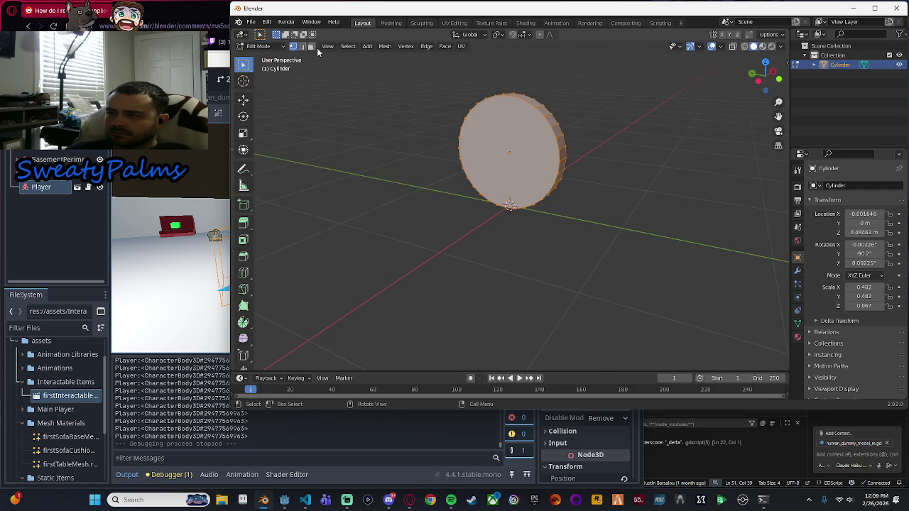
{"action": "left_click", "coordinate": [268, 47]}
{"action": "left_click", "coordinate": [270, 78]}
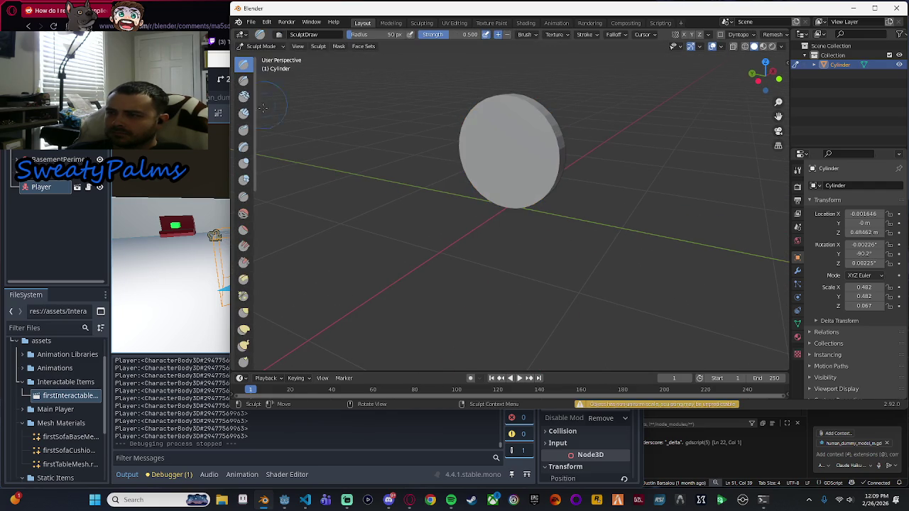
{"action": "left_click", "coordinate": [269, 47]}
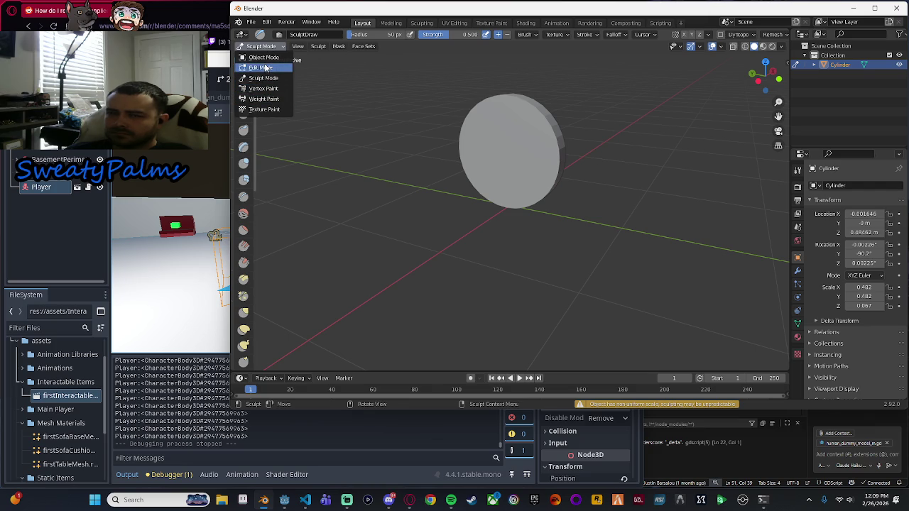
{"action": "left_click", "coordinate": [262, 67]}
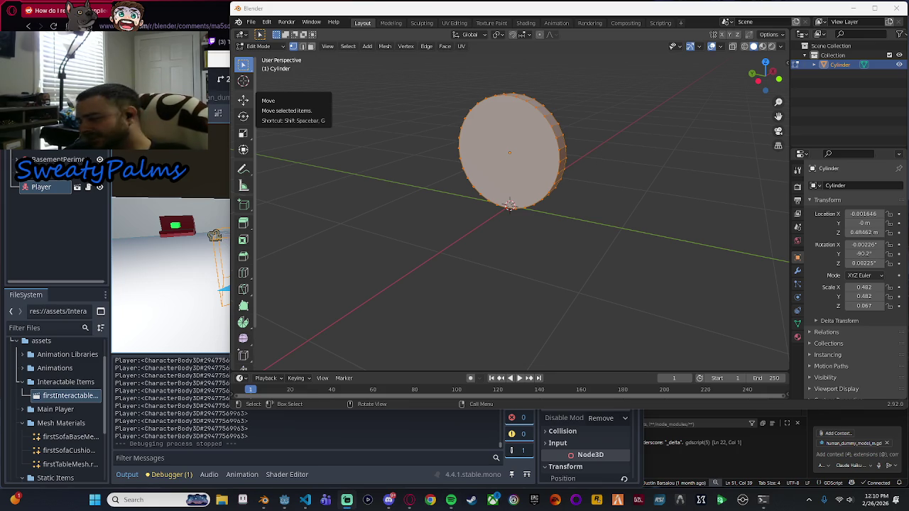
Orbit around the disc and return it to Object Mode.
{"action": "scroll", "coordinate": [412, 219], "scroll_direction": "down", "scroll_amount": 3}
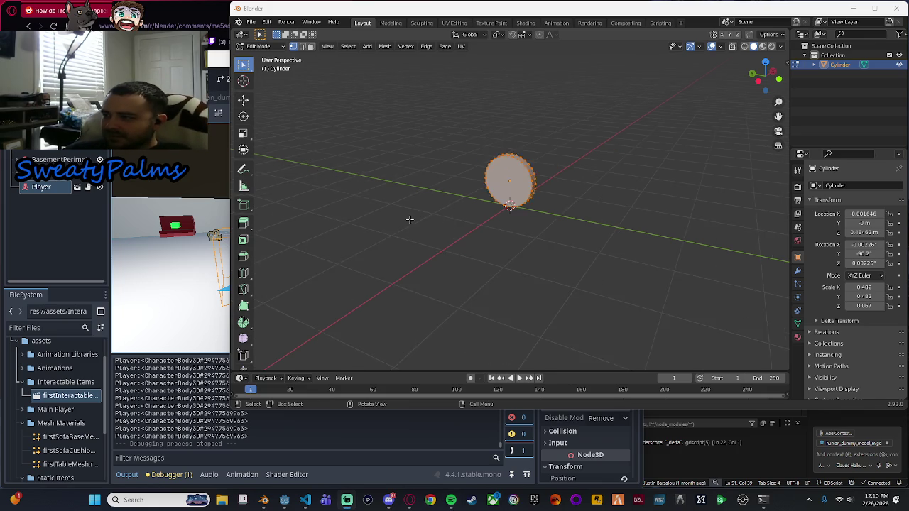
{"action": "mouse_move", "coordinate": [412, 219]}
{"action": "left_mouse_down"}
{"action": "mouse_move", "coordinate": [545, 268]}
{"action": "mouse_move", "coordinate": [602, 225]}
{"action": "mouse_move", "coordinate": [500, 207]}
{"action": "left_mouse_up"}
{"action": "scroll", "coordinate": [602, 225], "scroll_direction": "up", "scroll_amount": 5}
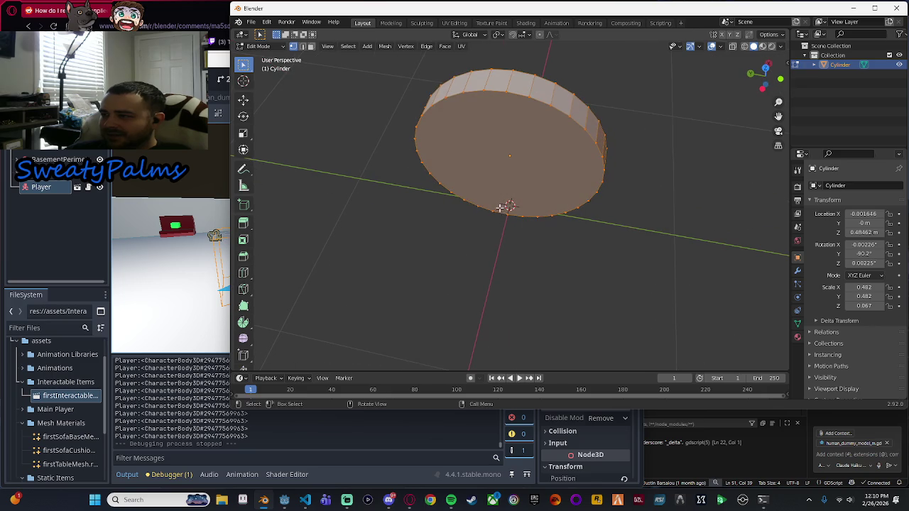
{"action": "mouse_move", "coordinate": [594, 286]}
{"action": "left_mouse_down"}
{"action": "mouse_move", "coordinate": [636, 166]}
{"action": "mouse_move", "coordinate": [635, 246]}
{"action": "mouse_move", "coordinate": [690, 263]}
{"action": "mouse_move", "coordinate": [638, 235]}
{"action": "mouse_move", "coordinate": [582, 227]}
{"action": "left_mouse_up"}
{"action": "scroll", "coordinate": [639, 265], "scroll_direction": "down", "scroll_amount": 3}
{"action": "left_click", "coordinate": [258, 46]}
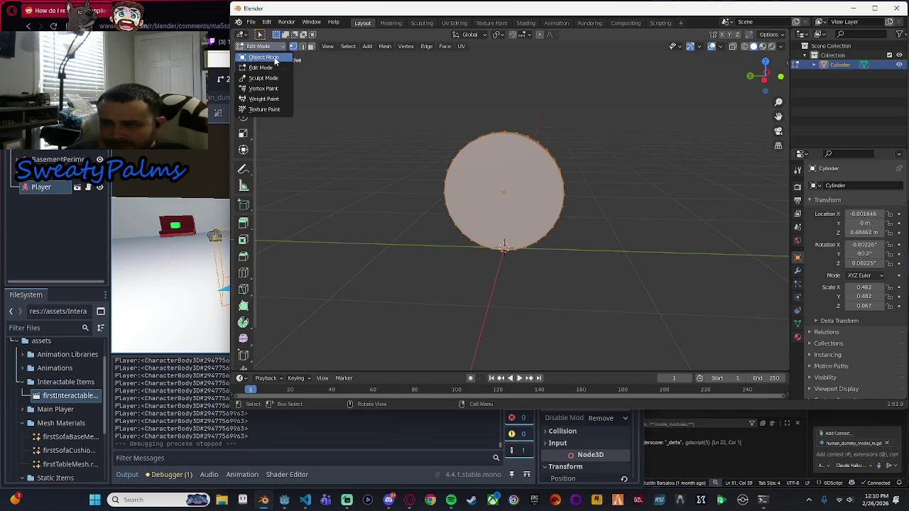
{"action": "left_click", "coordinate": [273, 59]}
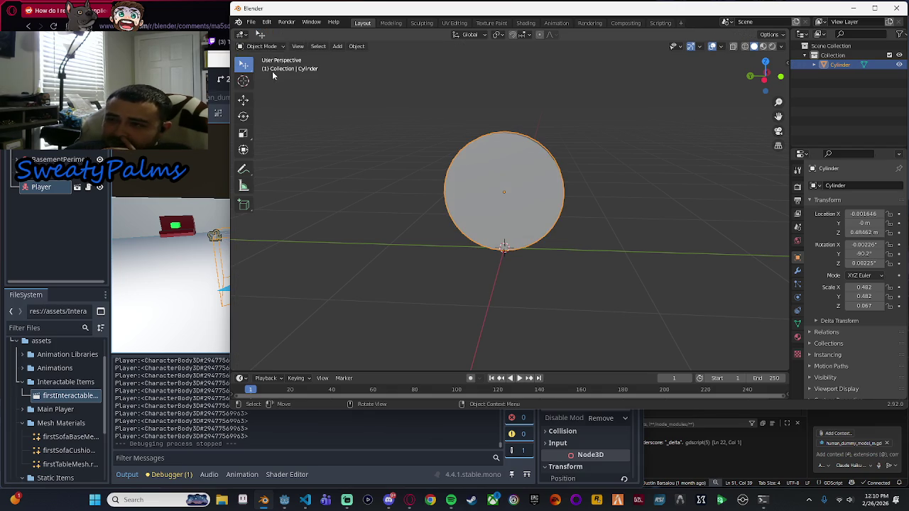
With the Add Cube tool, draw a thin cube on the disc face.
{"action": "left_click", "coordinate": [243, 205]}
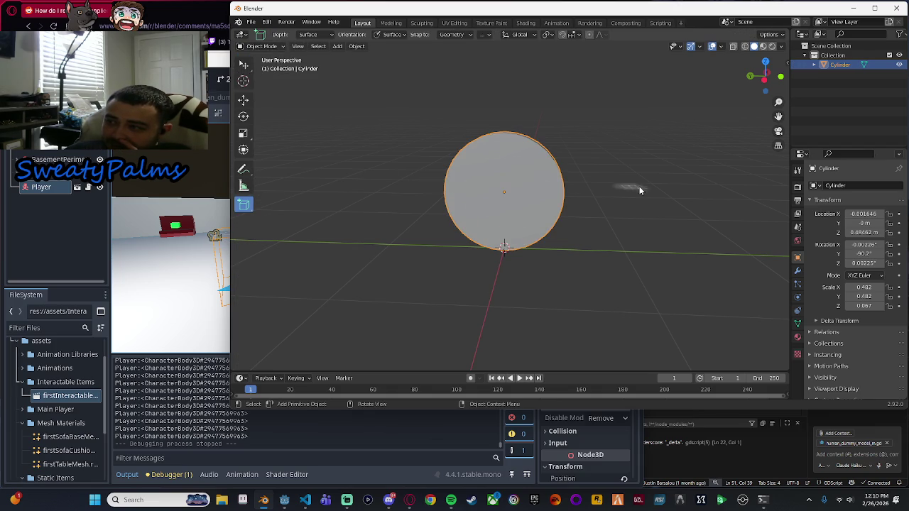
{"action": "left_click_drag", "start_coordinate": [508, 201], "coordinate": [493, 196]}
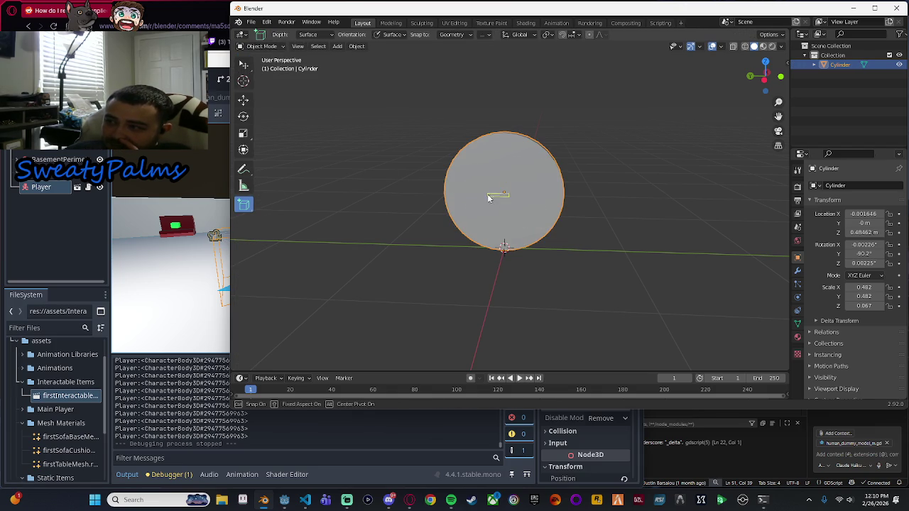
{"action": "left_click", "coordinate": [574, 247]}
Undo the thin cube and switch back to the Select tool.
{"action": "key", "text": "ctrl+z"}
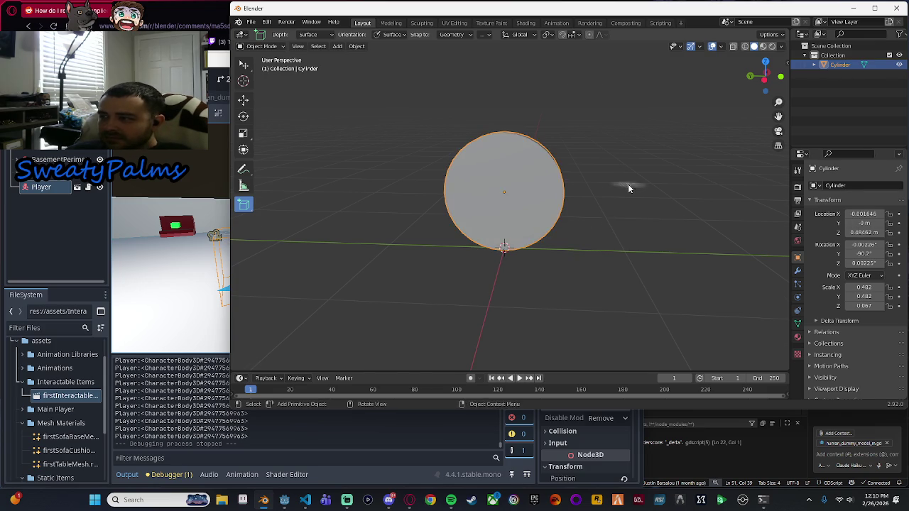
{"action": "left_click_drag", "start_coordinate": [629, 187], "coordinate": [559, 223]}
{"action": "left_click", "coordinate": [243, 65]}
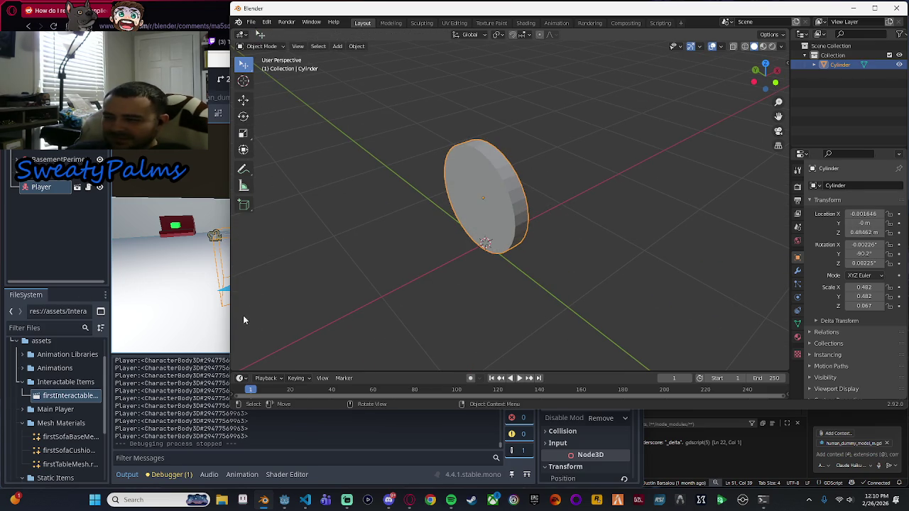
{"action": "mouse_move", "coordinate": [318, 308]}
{"action": "left_mouse_down"}
{"action": "mouse_move", "coordinate": [657, 270]}
{"action": "mouse_move", "coordinate": [558, 269]}
{"action": "left_mouse_up"}
{"action": "mouse_move", "coordinate": [430, 308]}
{"action": "left_mouse_down"}
{"action": "mouse_move", "coordinate": [688, 262]}
{"action": "mouse_move", "coordinate": [443, 283]}
{"action": "mouse_move", "coordinate": [639, 259]}
{"action": "mouse_move", "coordinate": [498, 258]}
{"action": "mouse_move", "coordinate": [503, 297]}
{"action": "mouse_move", "coordinate": [664, 186]}
{"action": "left_mouse_up"}
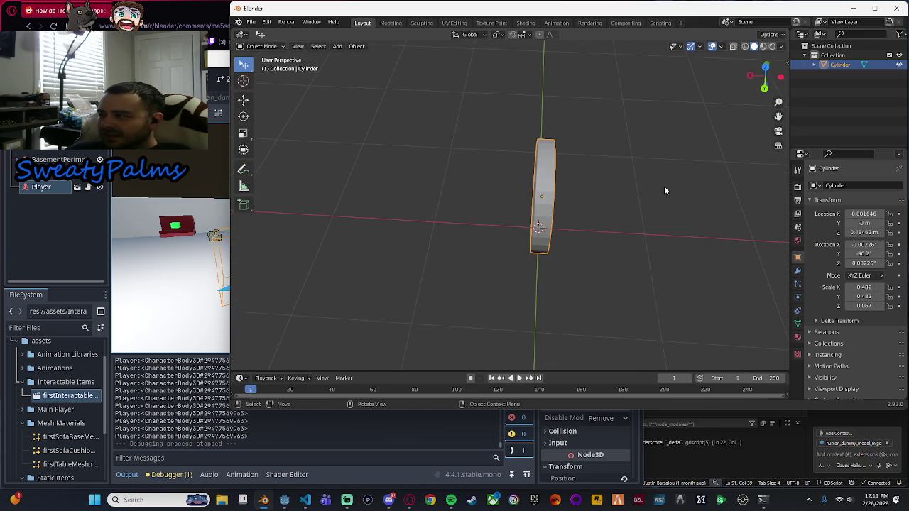
In Bottom view, move the disc about 0.485 m along -Y to roughly (-0.009, -0.485, 0.485).
{"action": "left_click", "coordinate": [765, 85]}
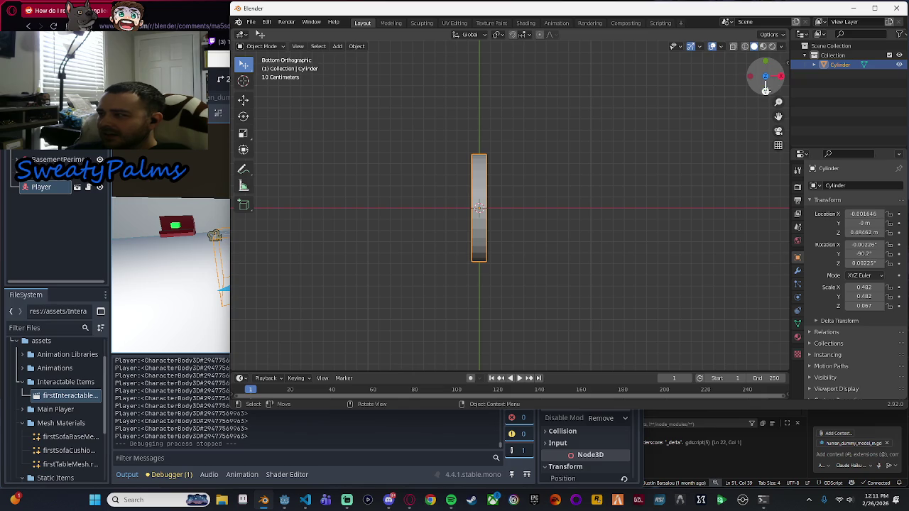
{"action": "key", "text": "g"}
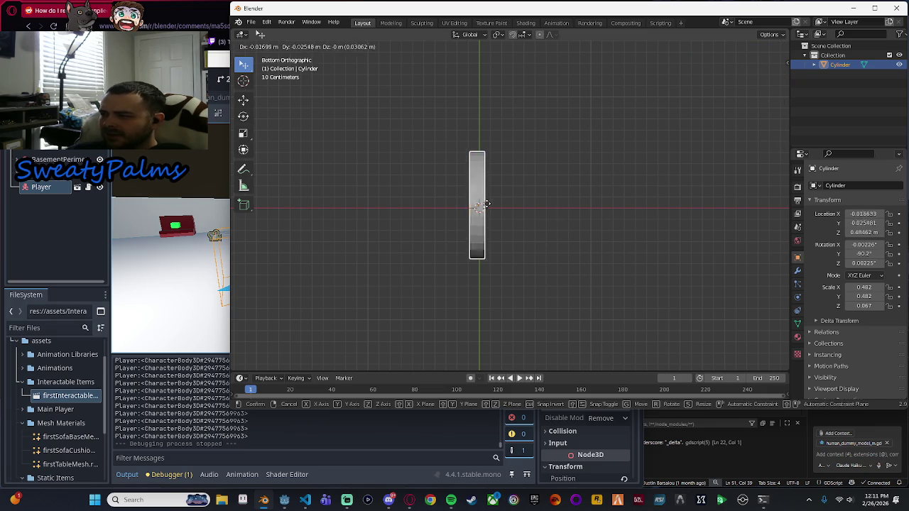
{"action": "left_click", "coordinate": [488, 153]}
{"action": "scroll", "coordinate": [488, 153], "scroll_direction": "up", "scroll_amount": 5}
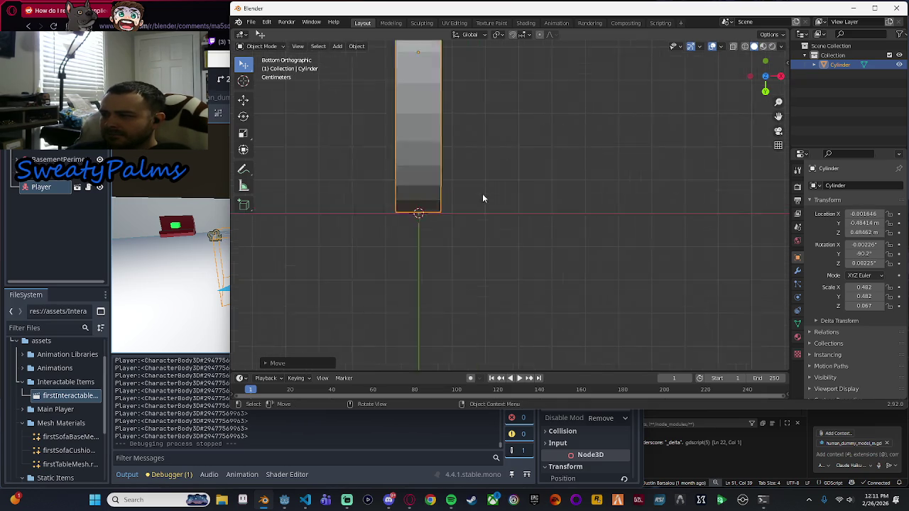
{"action": "scroll", "coordinate": [482, 198], "scroll_direction": "up", "scroll_amount": 2}
{"action": "key", "text": "g"}
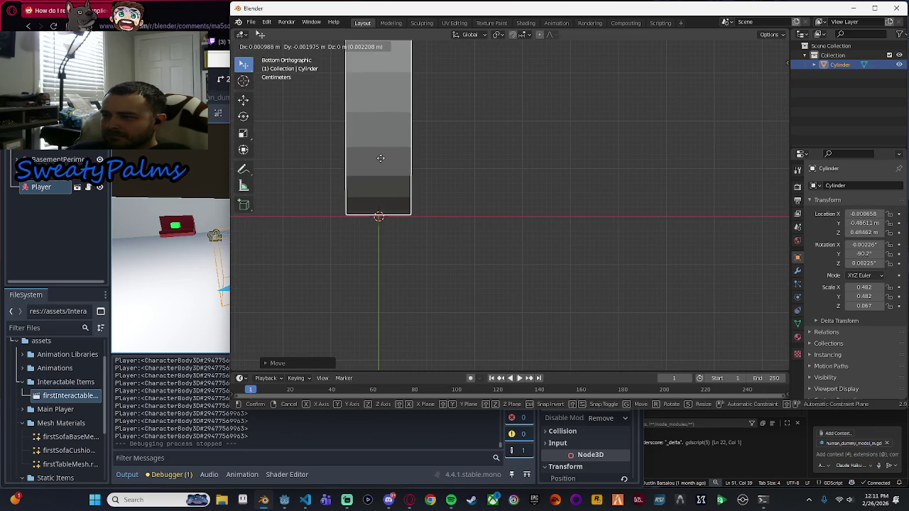
{"action": "left_click", "coordinate": [381, 157]}
{"action": "mouse_move", "coordinate": [504, 174]}
{"action": "left_mouse_down"}
{"action": "mouse_move", "coordinate": [495, 210]}
{"action": "mouse_move", "coordinate": [518, 201]}
{"action": "mouse_move", "coordinate": [624, 212]}
{"action": "mouse_move", "coordinate": [633, 303]}
{"action": "mouse_move", "coordinate": [625, 284]}
{"action": "left_mouse_up"}
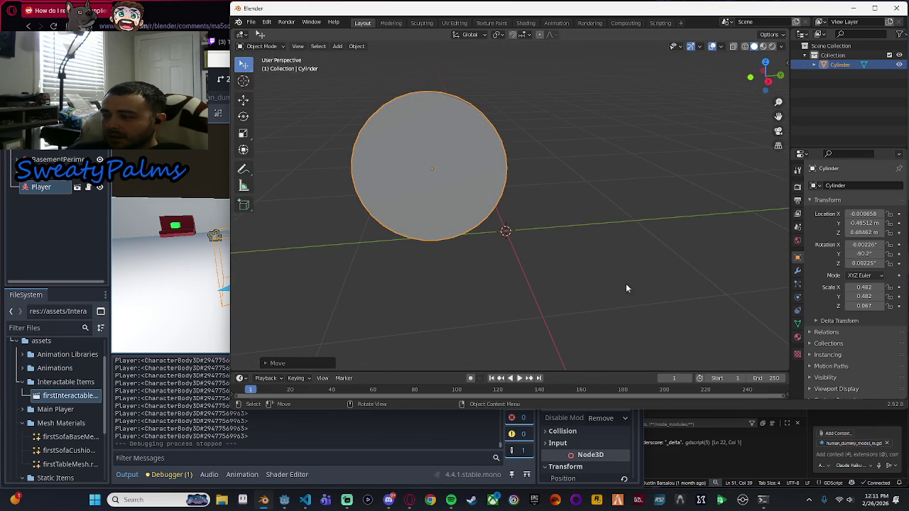
In Right view, move the disc and nudge it slightly lower.
{"action": "left_click", "coordinate": [767, 82]}
{"action": "key", "text": "g"}
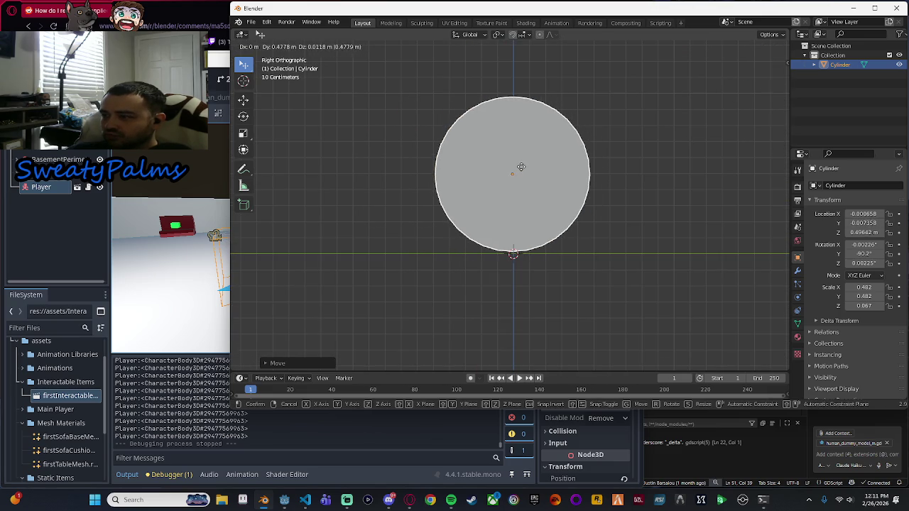
{"action": "left_click", "coordinate": [522, 167]}
{"action": "scroll", "coordinate": [556, 240], "scroll_direction": "up", "scroll_amount": 5}
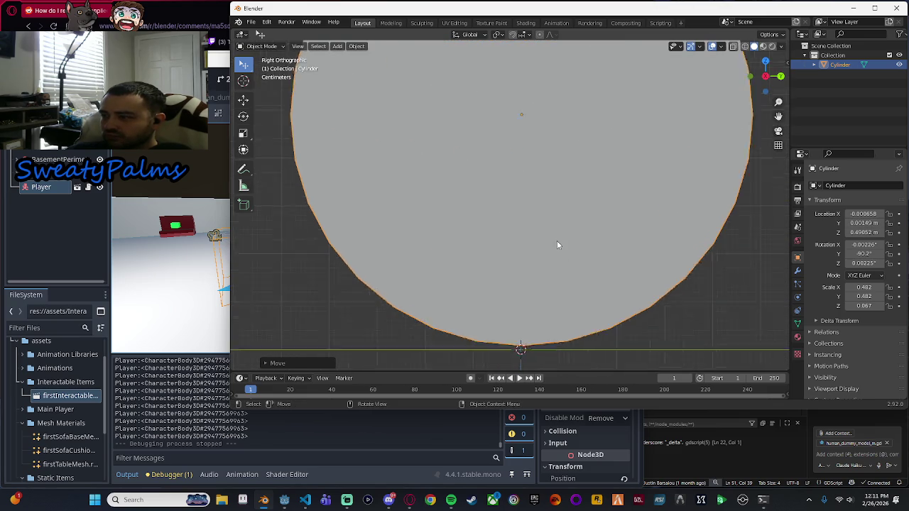
{"action": "key", "text": "g"}
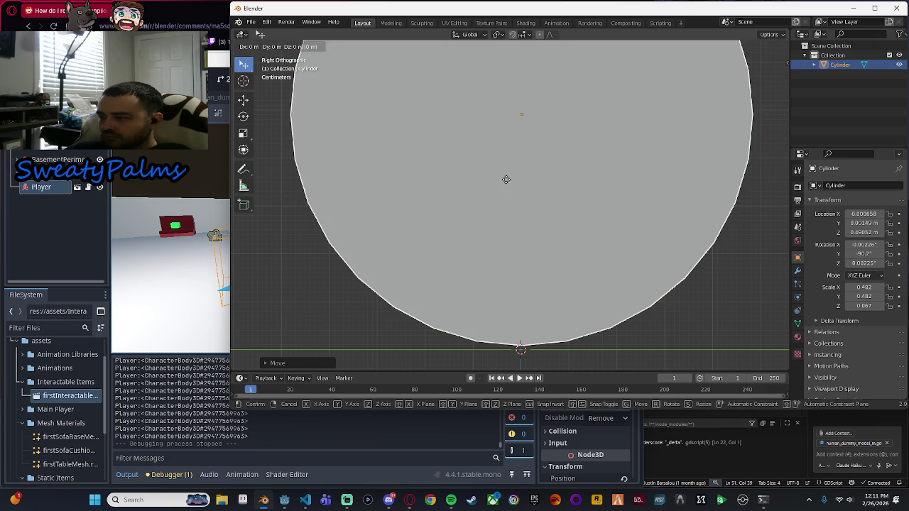
{"action": "left_click", "coordinate": [505, 186]}
{"action": "scroll", "coordinate": [544, 298], "scroll_direction": "up", "scroll_amount": 2}
{"action": "scroll", "coordinate": [530, 322], "scroll_direction": "down", "scroll_amount": 4}
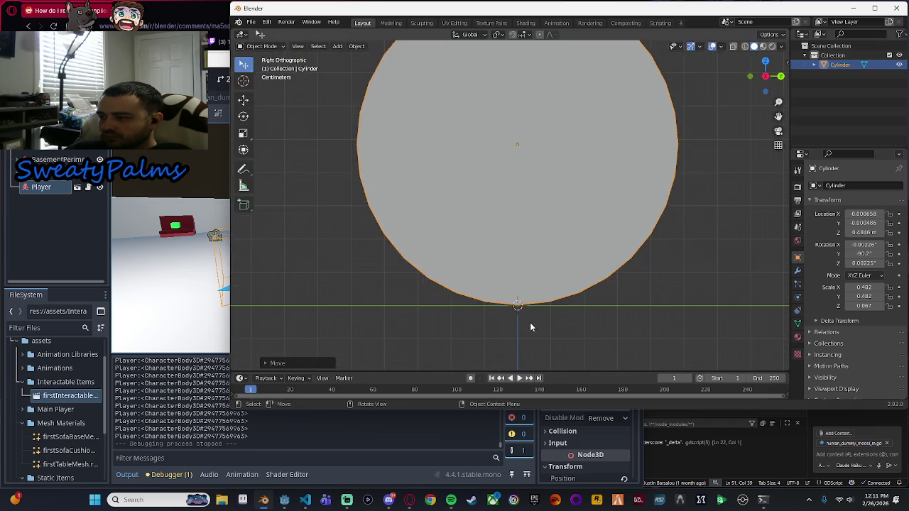
{"action": "scroll", "coordinate": [517, 323], "scroll_direction": "up", "scroll_amount": 3}
{"action": "scroll", "coordinate": [527, 282], "scroll_direction": "down", "scroll_amount": 3}
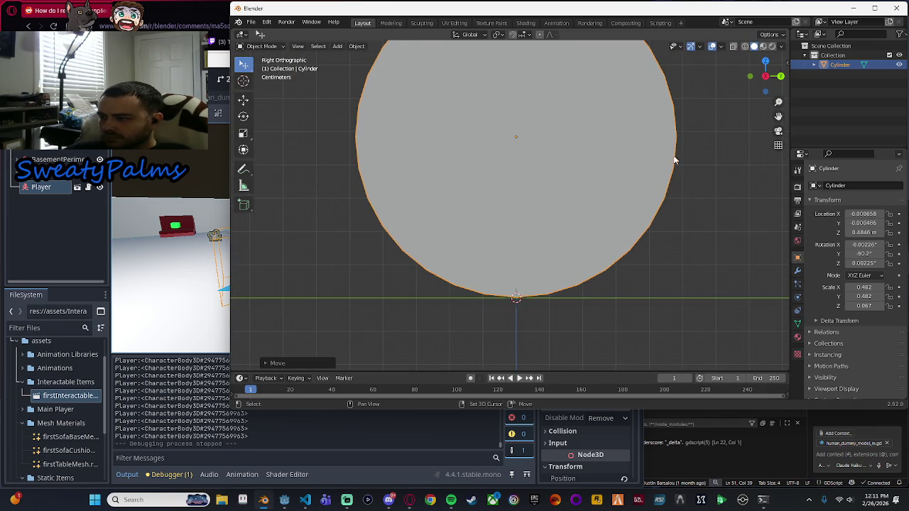
Move the disc so its bottom edge rests on the ground line, back near Y 0.
{"action": "left_click_drag", "start_coordinate": [675, 159], "coordinate": [649, 338]}
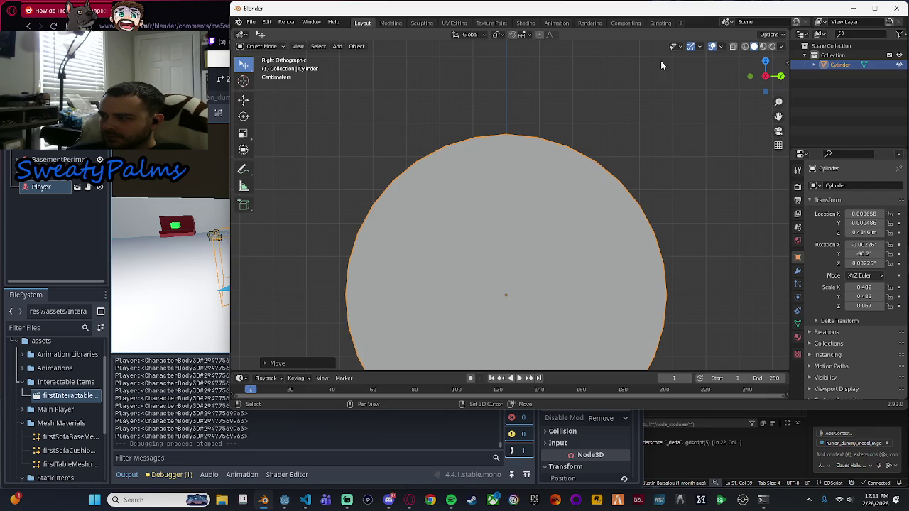
{"action": "scroll", "coordinate": [671, 158], "scroll_direction": "down", "scroll_amount": 5}
{"action": "scroll", "coordinate": [509, 321], "scroll_direction": "up", "scroll_amount": 3}
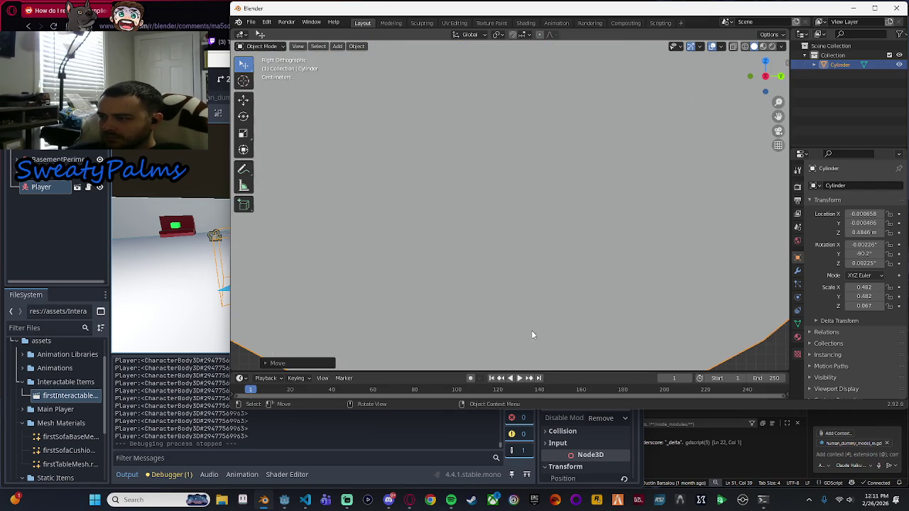
{"action": "scroll", "coordinate": [531, 331], "scroll_direction": "down", "scroll_amount": 4}
{"action": "scroll", "coordinate": [550, 246], "scroll_direction": "up", "scroll_amount": 5}
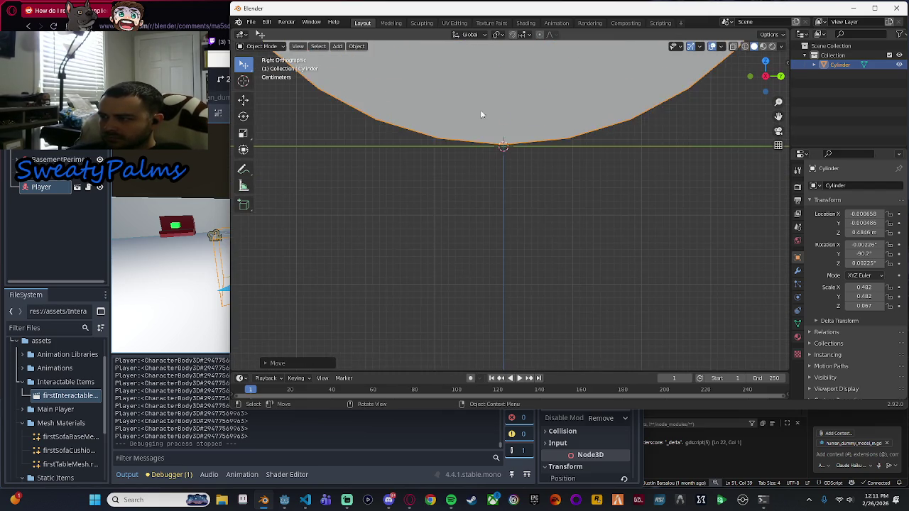
{"action": "scroll", "coordinate": [510, 130], "scroll_direction": "down", "scroll_amount": 2}
{"action": "key", "text": "g"}
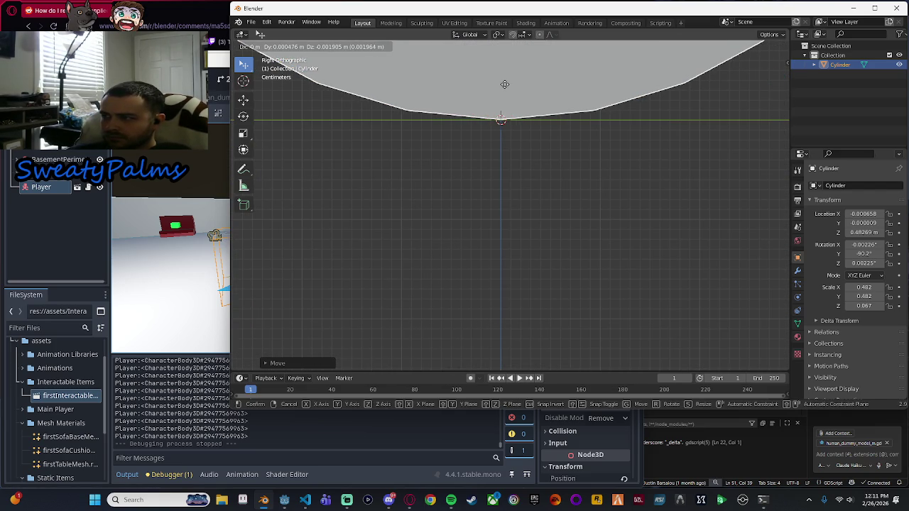
{"action": "left_click", "coordinate": [504, 86]}
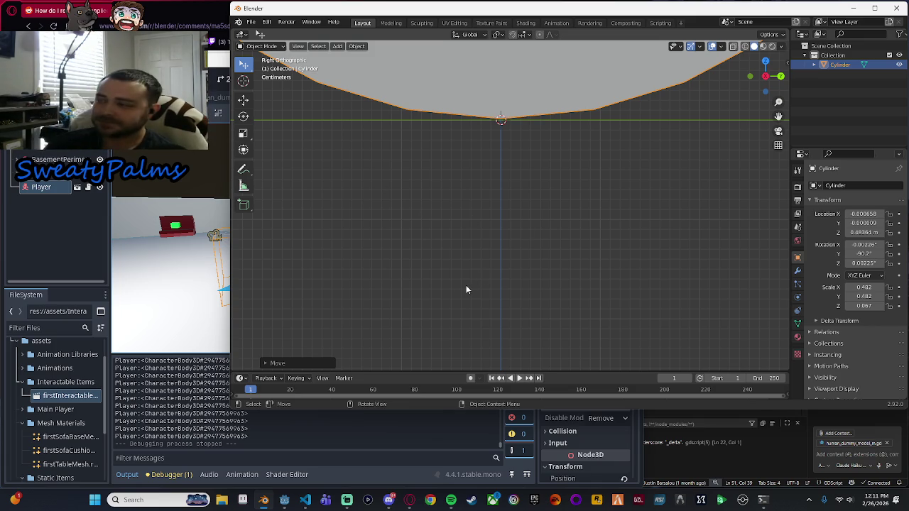
{"action": "scroll", "coordinate": [466, 284], "scroll_direction": "down", "scroll_amount": 5}
{"action": "mouse_move", "coordinate": [594, 212]}
{"action": "left_mouse_down"}
{"action": "mouse_move", "coordinate": [582, 260]}
{"action": "mouse_move", "coordinate": [712, 296]}
{"action": "mouse_move", "coordinate": [596, 249]}
{"action": "mouse_move", "coordinate": [616, 235]}
{"action": "mouse_move", "coordinate": [589, 233]}
{"action": "left_mouse_up"}
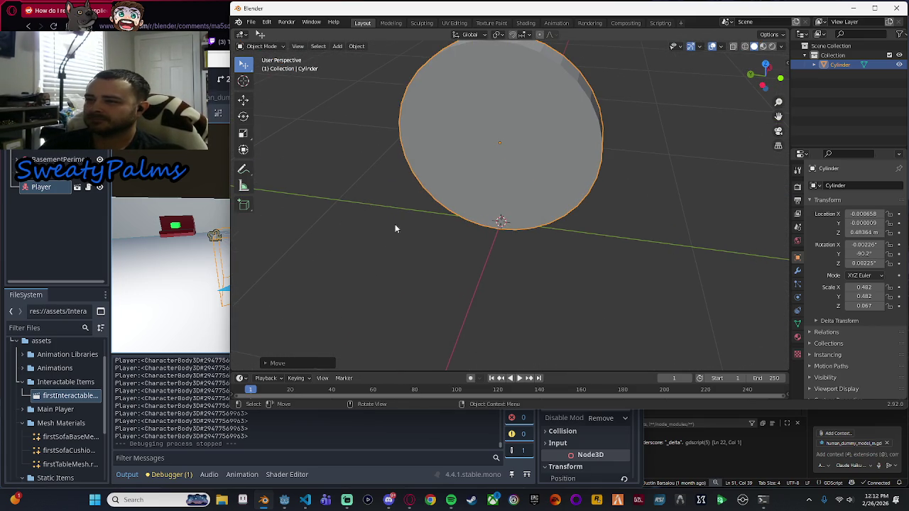
{"action": "left_click", "coordinate": [179, 18]}
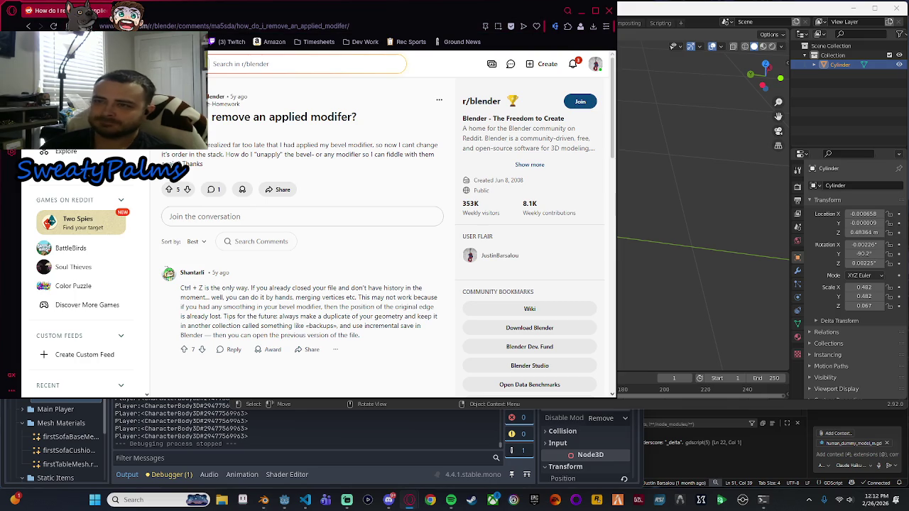
Search Google for cutting an inner circle out of a Blender cylinder and expand the Boolean-modifier overview.
{"action": "key", "text": "ctrl+t"}
{"action": "type", "text": "cut out"}
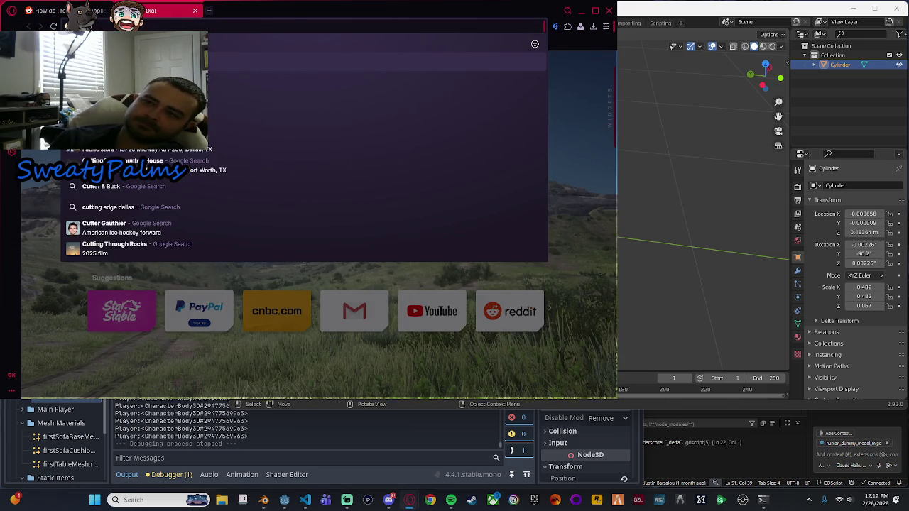
{"action": "type", "text": " inne"}
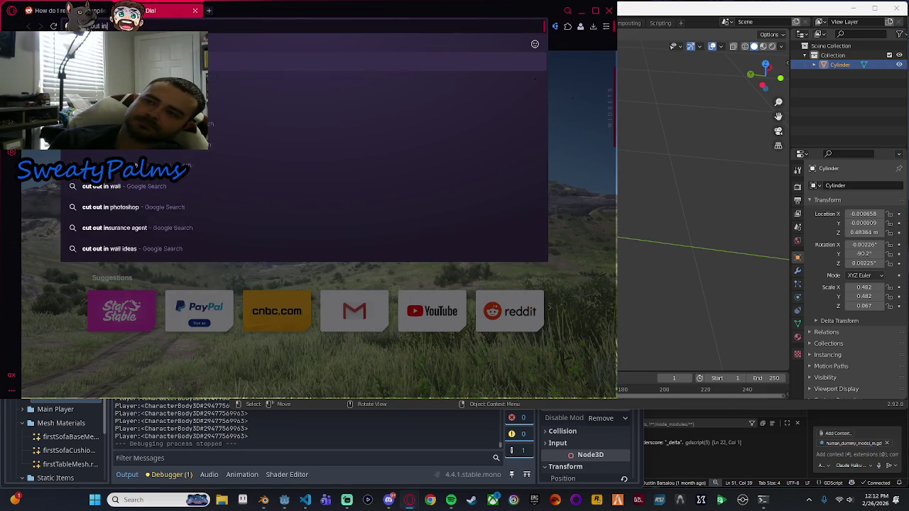
{"action": "key", "text": "Return"}
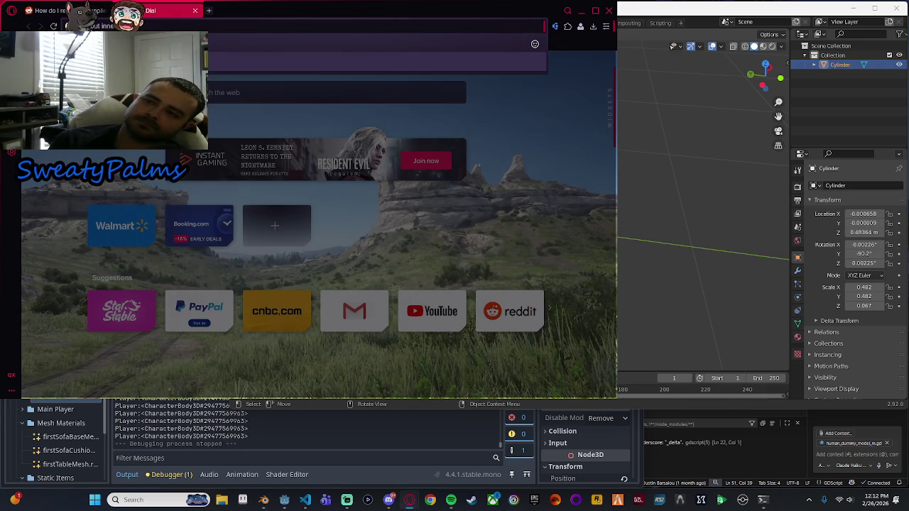
{"action": "type", "text": "r transparency"}
{"action": "type", "text": "lender blend"}
{"action": "key", "text": "Return"}
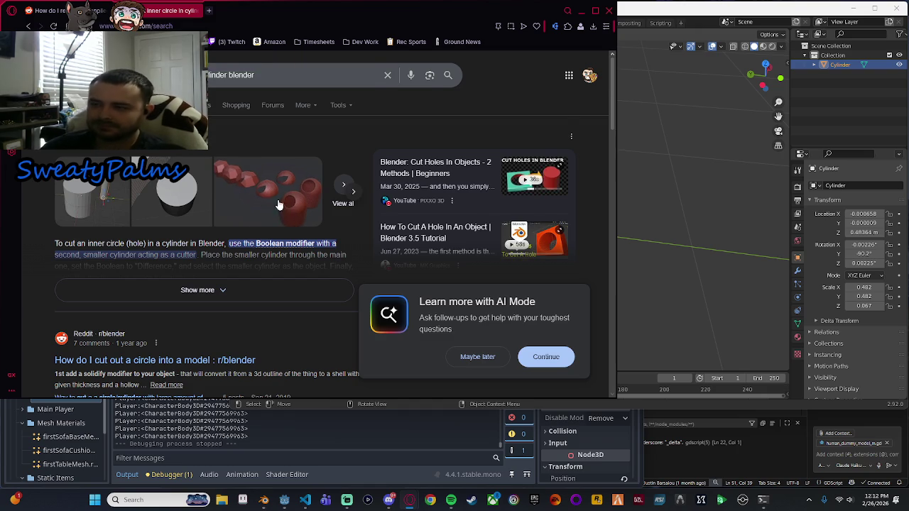
{"action": "scroll", "coordinate": [284, 211], "scroll_direction": "down", "scroll_amount": 1}
{"action": "left_click", "coordinate": [243, 238]}
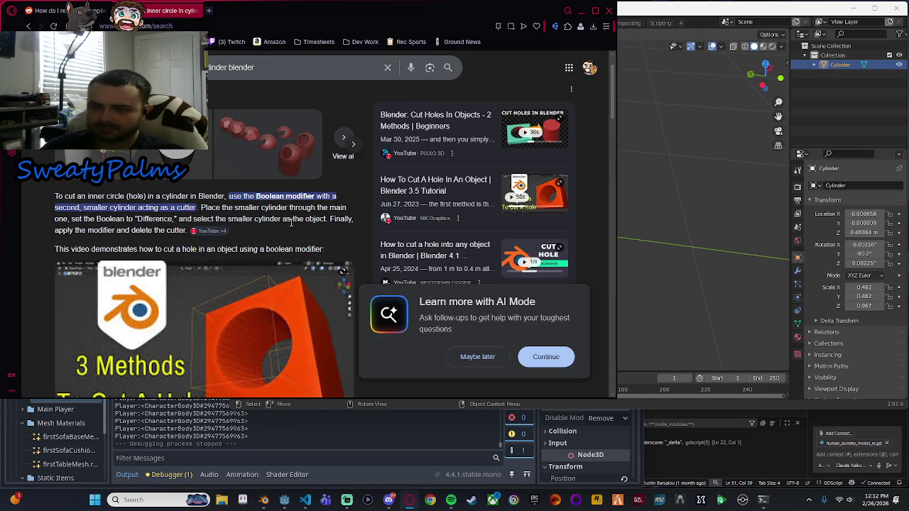
{"action": "left_click", "coordinate": [649, 27]}
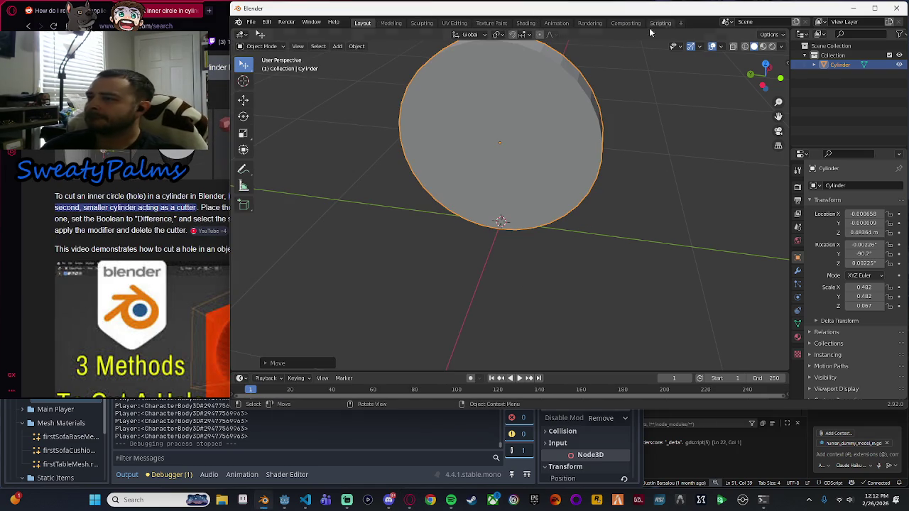
Return to Blender and paste a duplicate of the cylinder disc with Ctrl+C/Ctrl+V.
{"action": "left_click", "coordinate": [139, 227]}
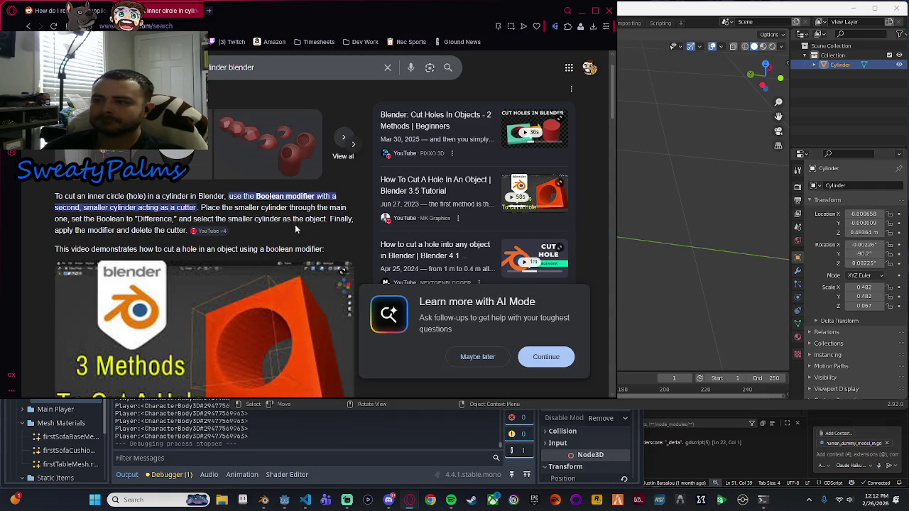
{"action": "left_click", "coordinate": [679, 12]}
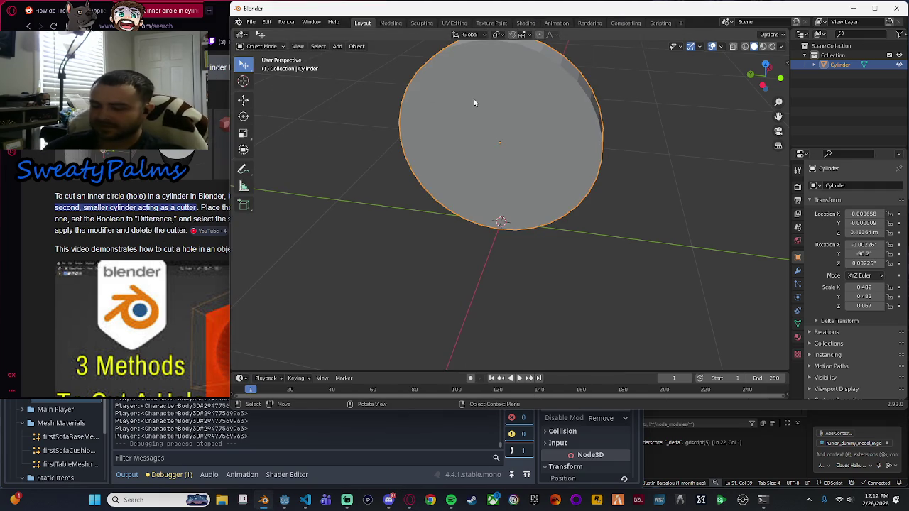
{"action": "key", "text": "ctrl+c"}
{"action": "key", "text": "ctrl+v"}
Scale the duplicate Cylinder.001 down to about 0.59 so it sits inside the disc.
{"action": "scroll", "coordinate": [560, 115], "scroll_direction": "down", "scroll_amount": 2}
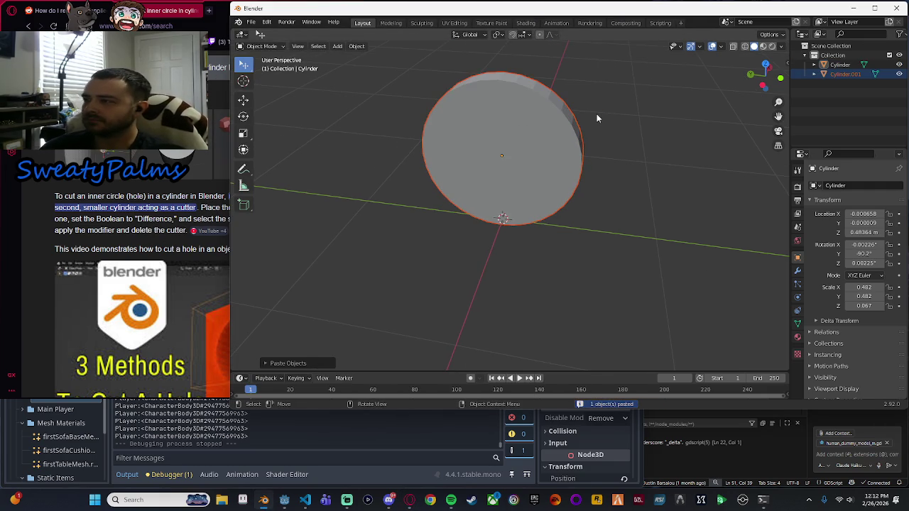
{"action": "mouse_move", "coordinate": [655, 105]}
{"action": "left_mouse_down"}
{"action": "mouse_move", "coordinate": [675, 121]}
{"action": "mouse_move", "coordinate": [671, 163]}
{"action": "mouse_move", "coordinate": [647, 166]}
{"action": "left_mouse_up"}
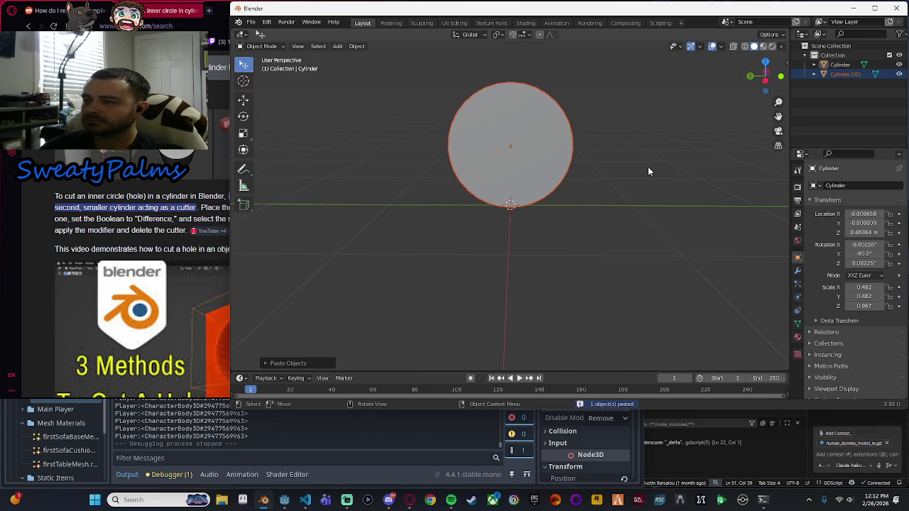
{"action": "left_click", "coordinate": [245, 136]}
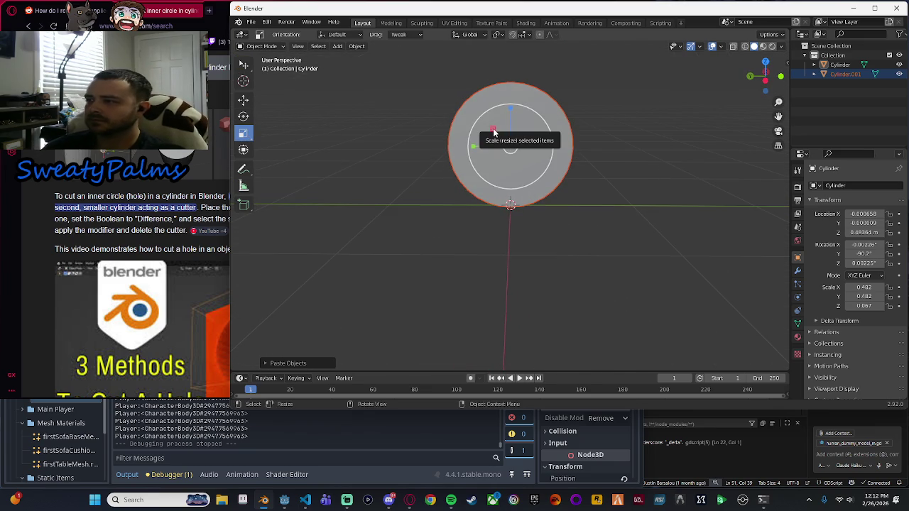
{"action": "left_click_drag", "start_coordinate": [495, 132], "coordinate": [495, 134]}
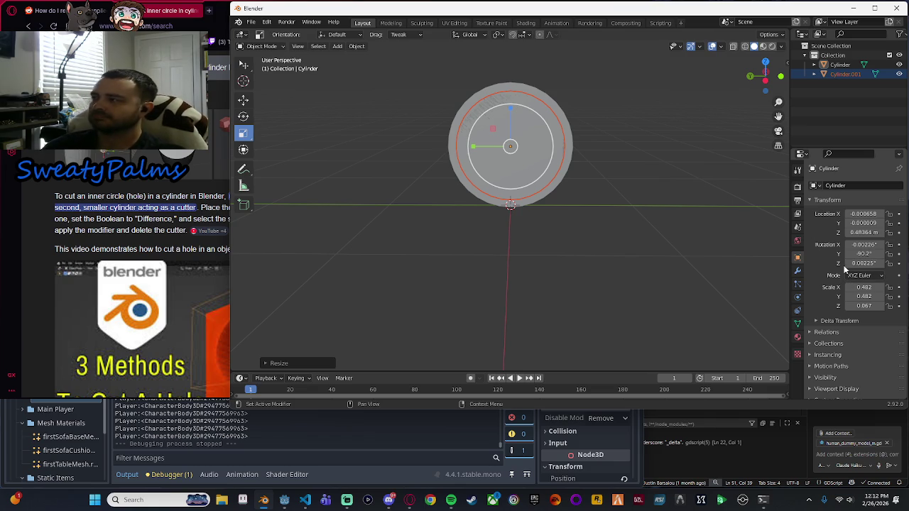
Select the outer disc Cylinder and add a Boolean modifier to it.
{"action": "left_click", "coordinate": [844, 66]}
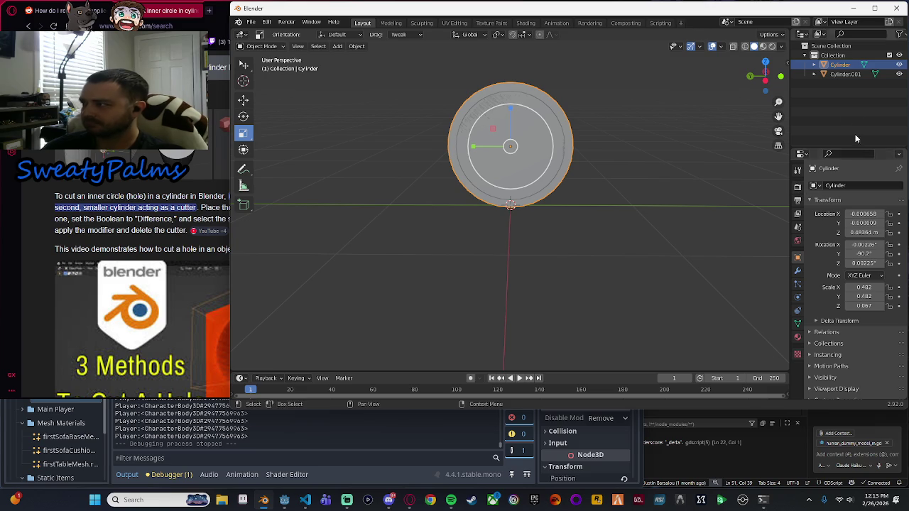
{"action": "left_click", "coordinate": [798, 338]}
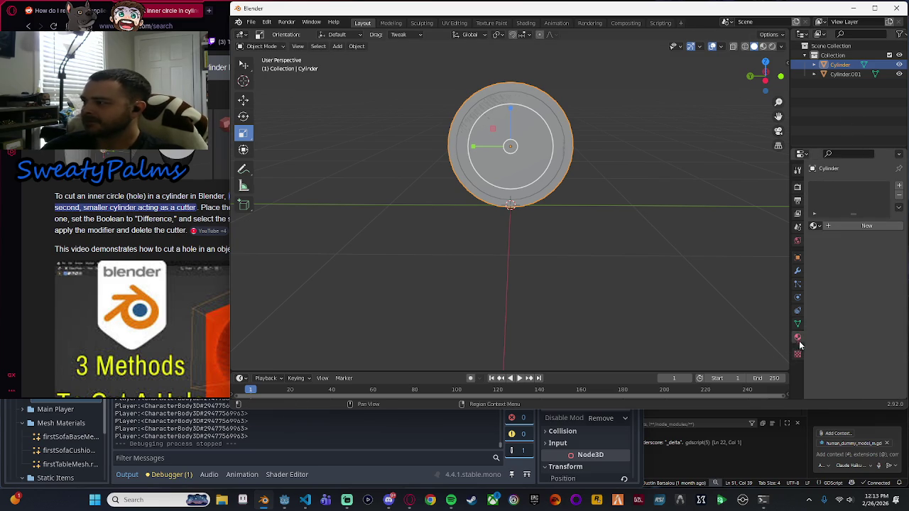
{"action": "left_click", "coordinate": [798, 270]}
{"action": "left_click", "coordinate": [870, 186]}
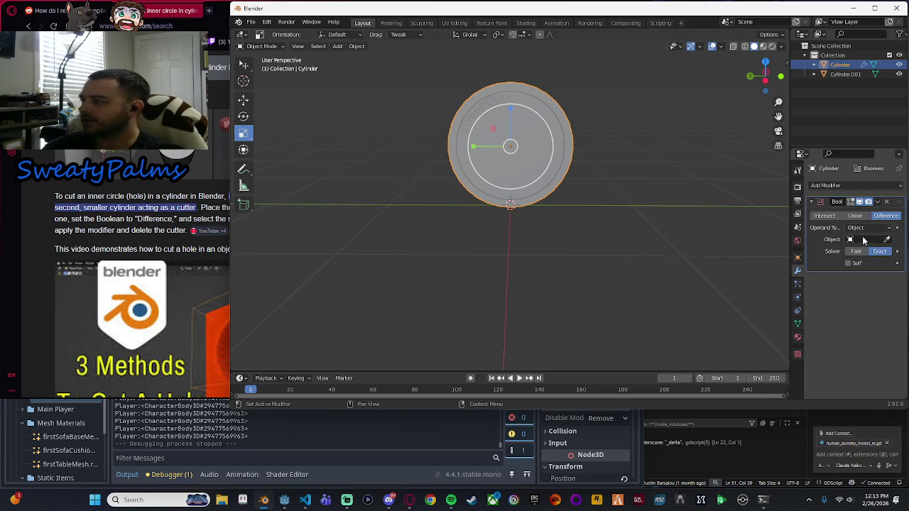
Set Cylinder.001 as the Boolean cutting object and apply the Difference cut to the disc.
{"action": "left_click", "coordinate": [863, 241]}
{"action": "left_click", "coordinate": [836, 253]}
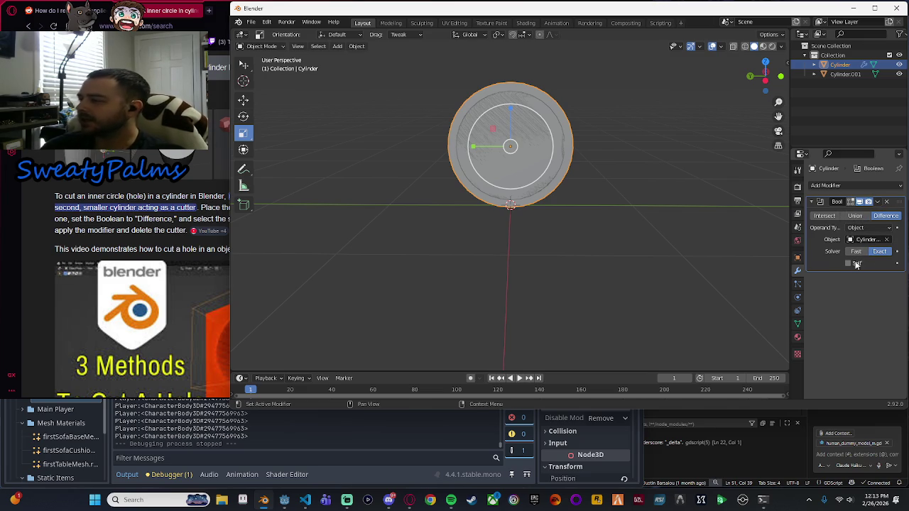
{"action": "left_click", "coordinate": [877, 202]}
{"action": "left_click", "coordinate": [868, 211]}
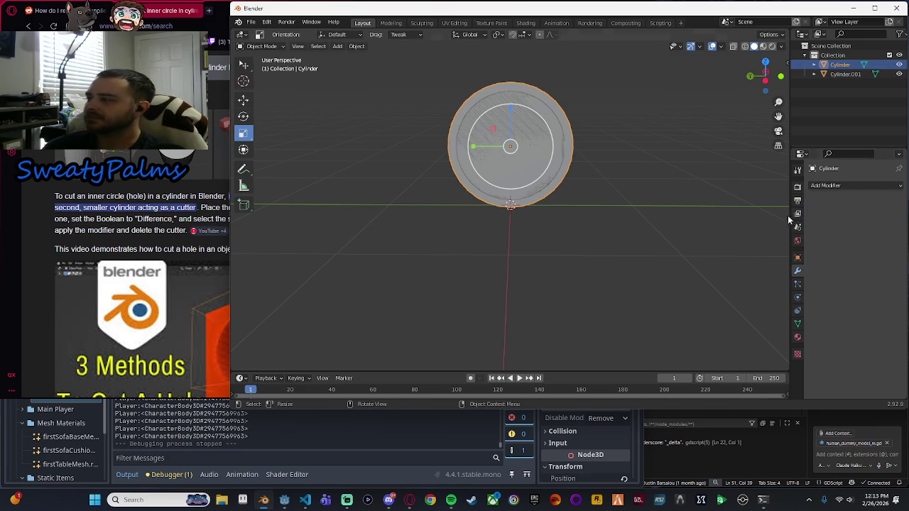
{"action": "left_click", "coordinate": [188, 208]}
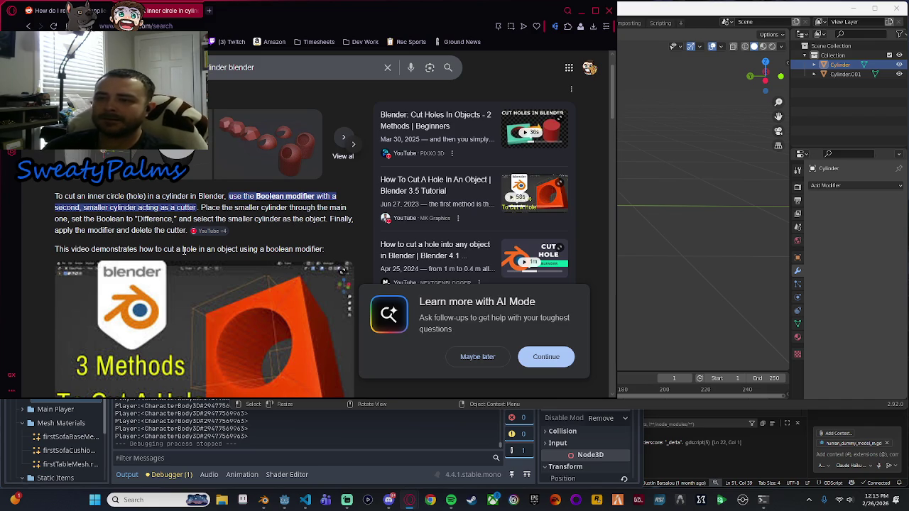
{"action": "left_click", "coordinate": [856, 263]}
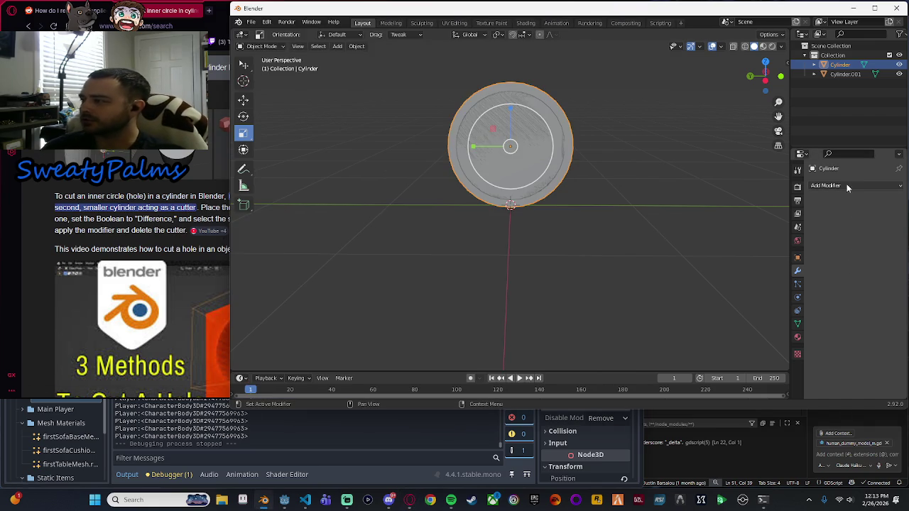
Delete Cylinder.001, undo the deletion, and keep Object as the Boolean operand type.
{"action": "scroll", "coordinate": [649, 166], "scroll_direction": "up", "scroll_amount": 2}
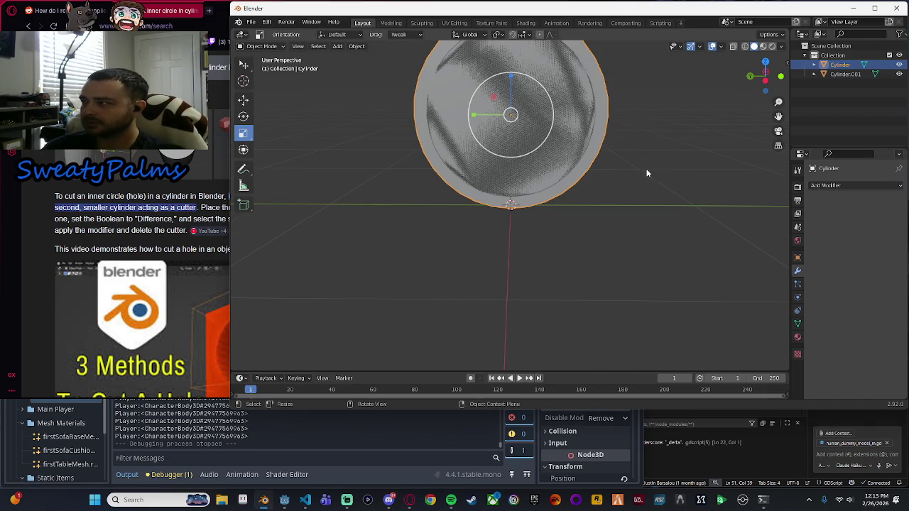
{"action": "left_click", "coordinate": [845, 75]}
{"action": "key", "text": "Delete"}
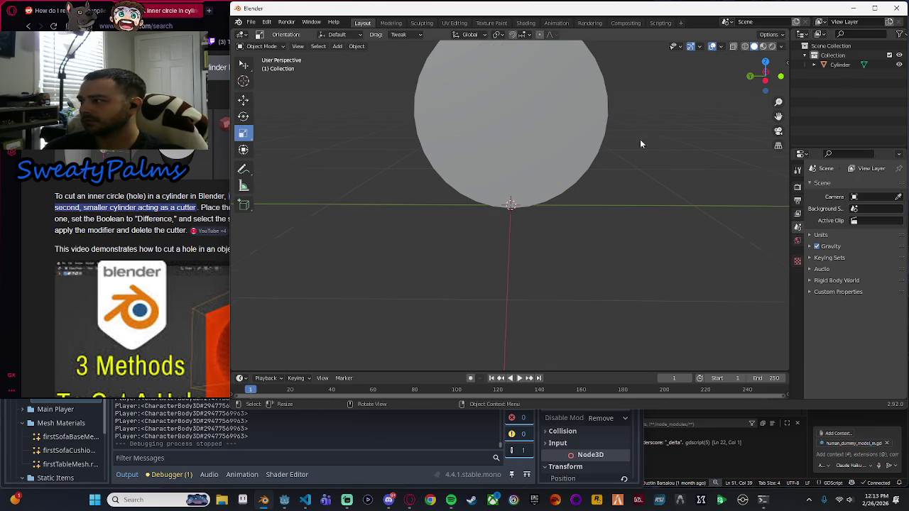
{"action": "scroll", "coordinate": [675, 139], "scroll_direction": "down", "scroll_amount": 2}
{"action": "key", "text": "ctrl+z"}
{"action": "key", "text": "ctrl+z"}
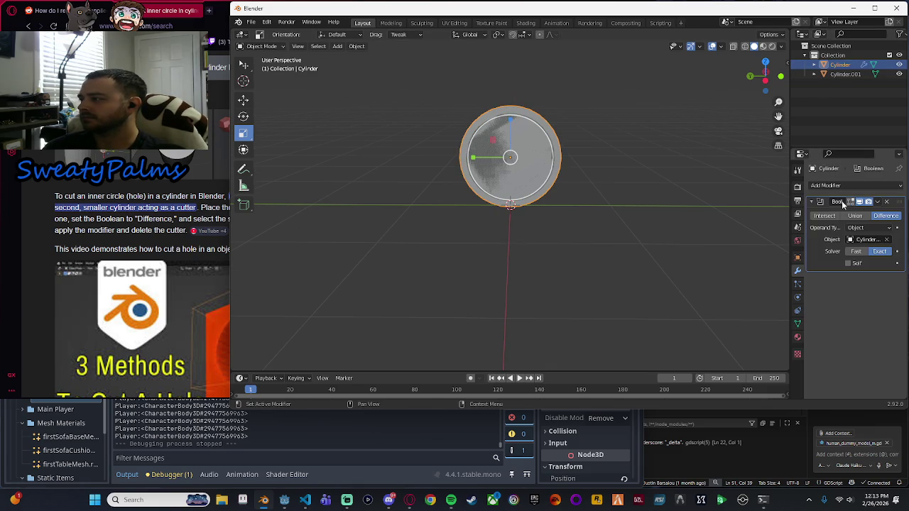
{"action": "left_click", "coordinate": [867, 228]}
{"action": "left_click", "coordinate": [859, 239]}
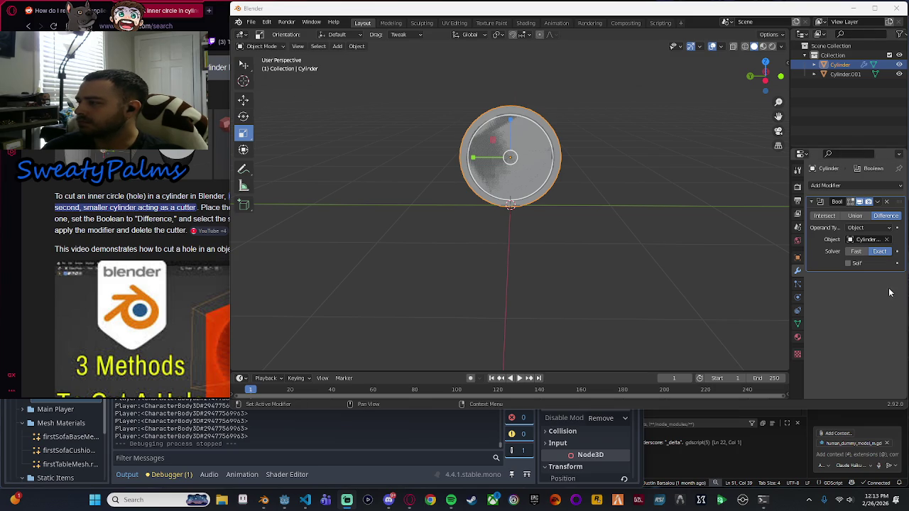
Check the disc's Boolean modifier, leaving Object operand, then pull up the browser's hole-cutting steps.
{"action": "left_click_drag", "start_coordinate": [774, 227], "coordinate": [607, 197]}
{"action": "scroll", "coordinate": [670, 209], "scroll_direction": "up", "scroll_amount": 5}
{"action": "scroll", "coordinate": [605, 202], "scroll_direction": "down", "scroll_amount": 4}
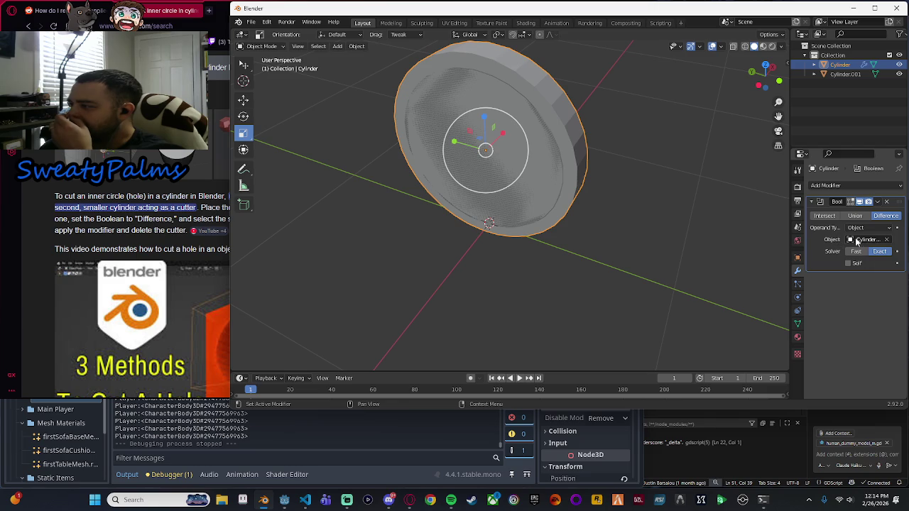
{"action": "left_click", "coordinate": [889, 228]}
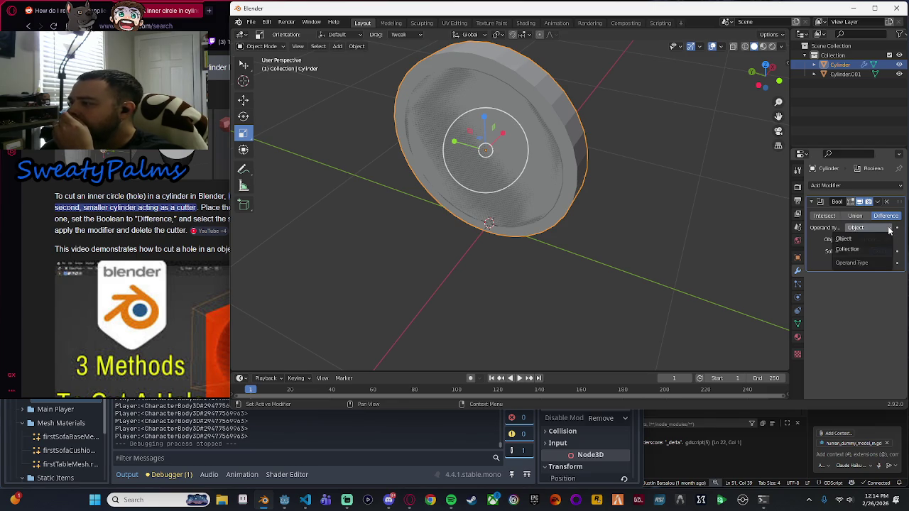
{"action": "left_click", "coordinate": [889, 227]}
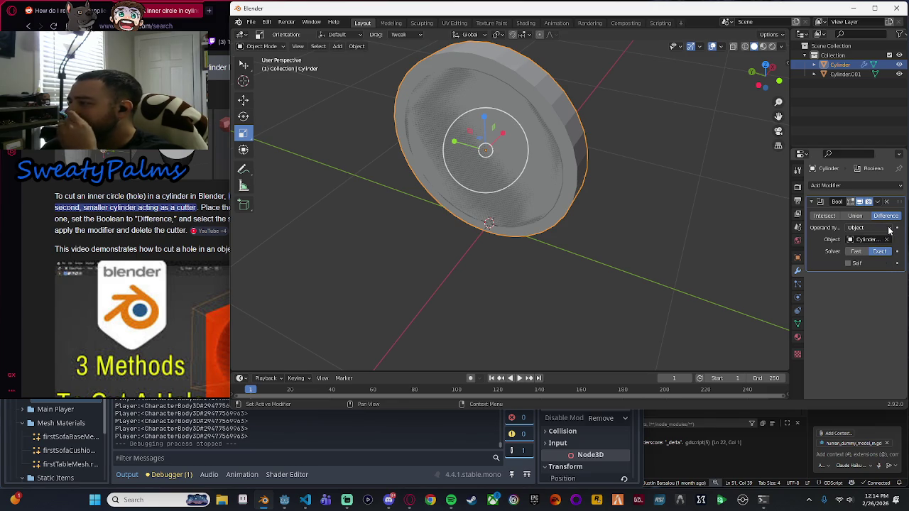
{"action": "left_click", "coordinate": [811, 202]}
{"action": "left_click", "coordinate": [812, 201]}
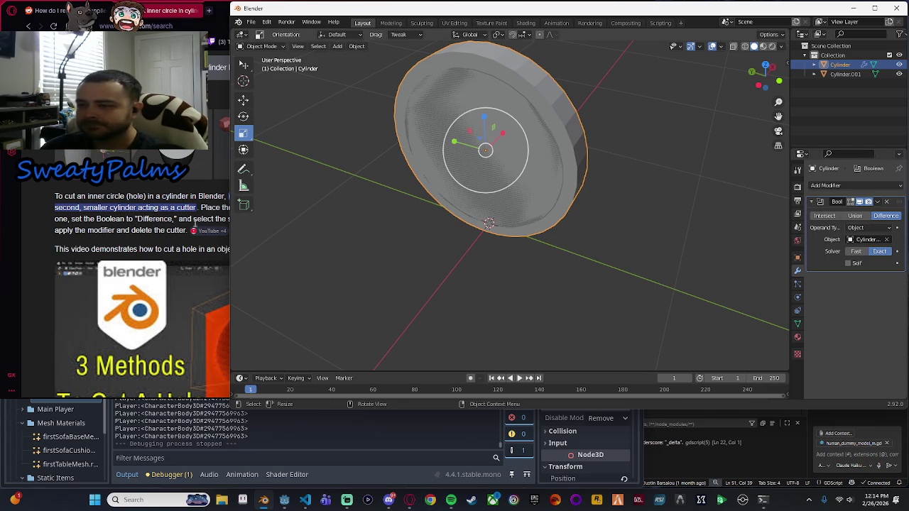
{"action": "left_click", "coordinate": [174, 231]}
{"action": "scroll", "coordinate": [175, 231], "scroll_direction": "down", "scroll_amount": 3}
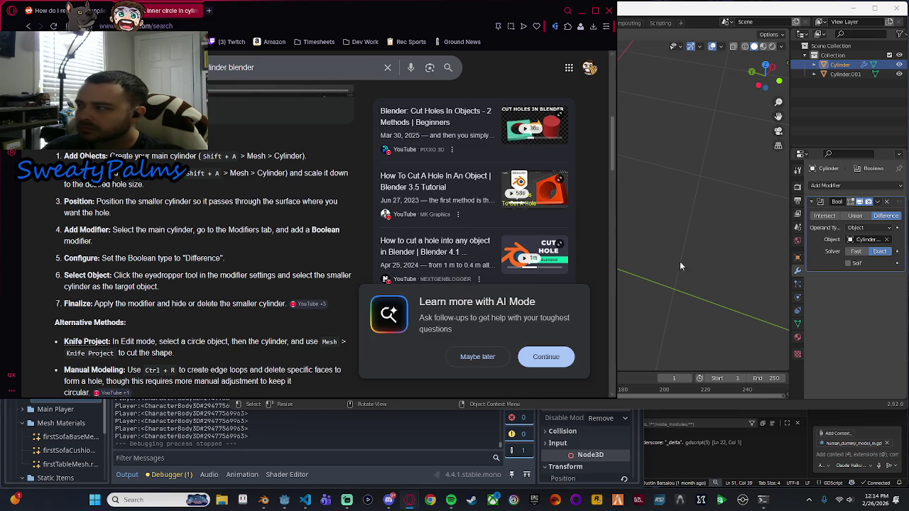
{"action": "left_click", "coordinate": [754, 144]}
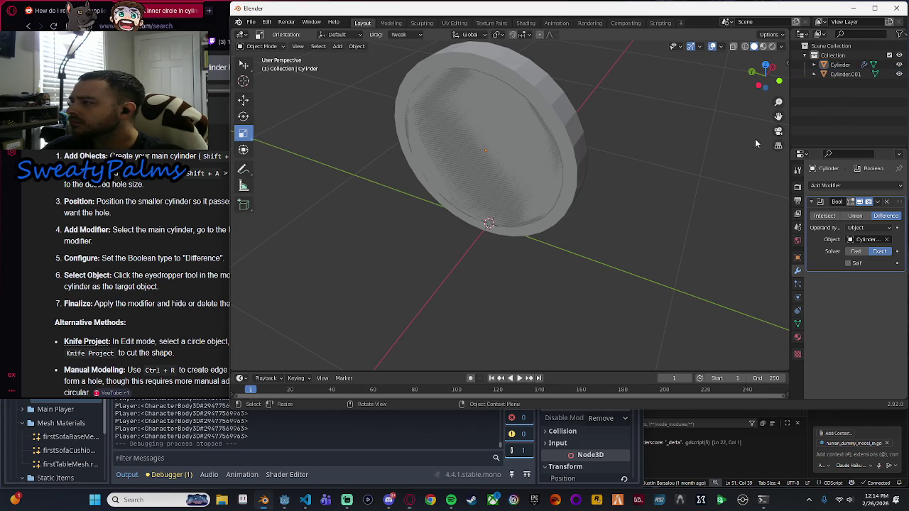
{"action": "left_click", "coordinate": [841, 75]}
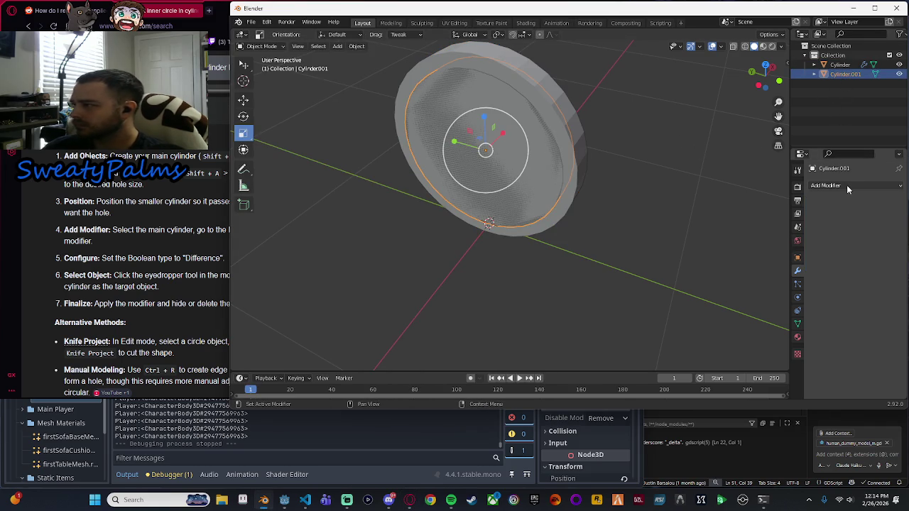
{"action": "left_click", "coordinate": [169, 292]}
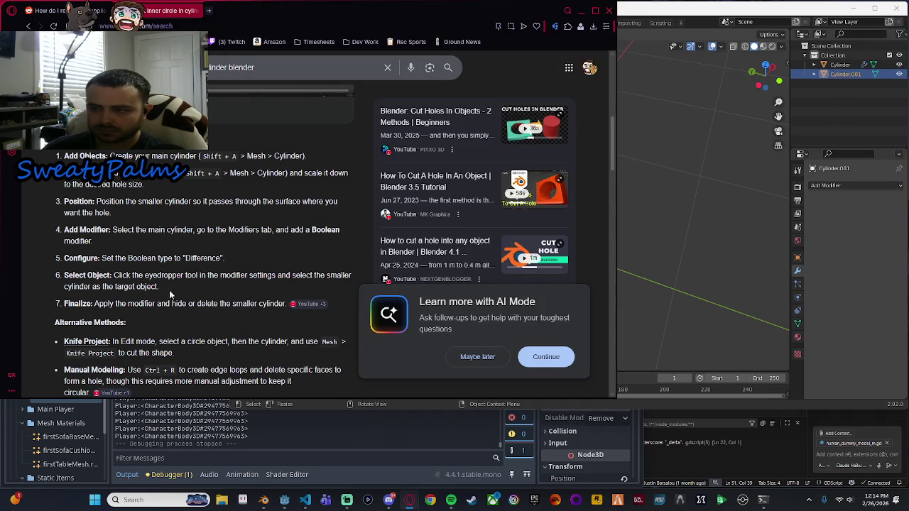
{"action": "left_click", "coordinate": [840, 65]}
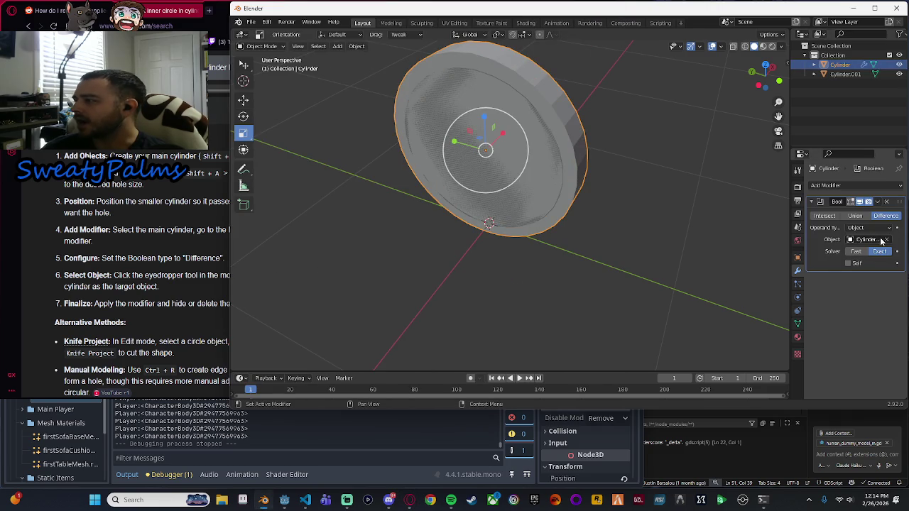
{"action": "left_click", "coordinate": [887, 242]}
{"action": "left_click", "coordinate": [862, 240]}
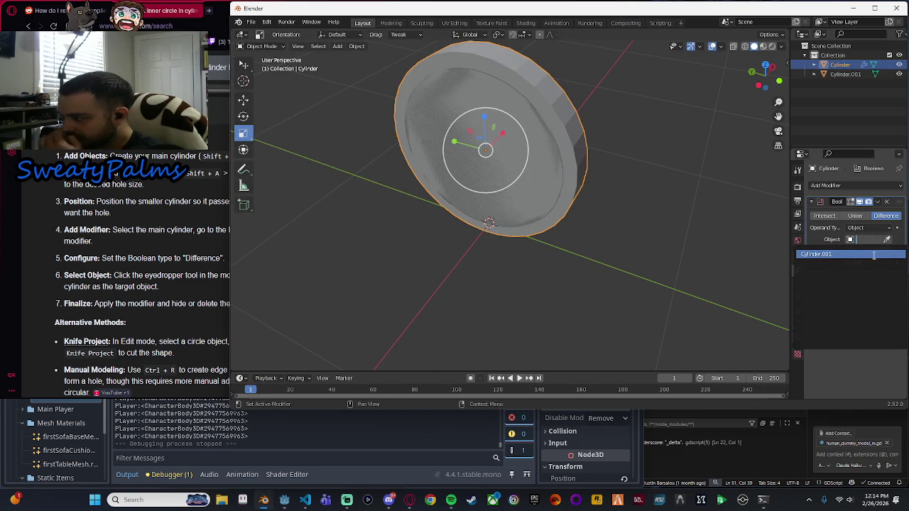
{"action": "left_click", "coordinate": [873, 254]}
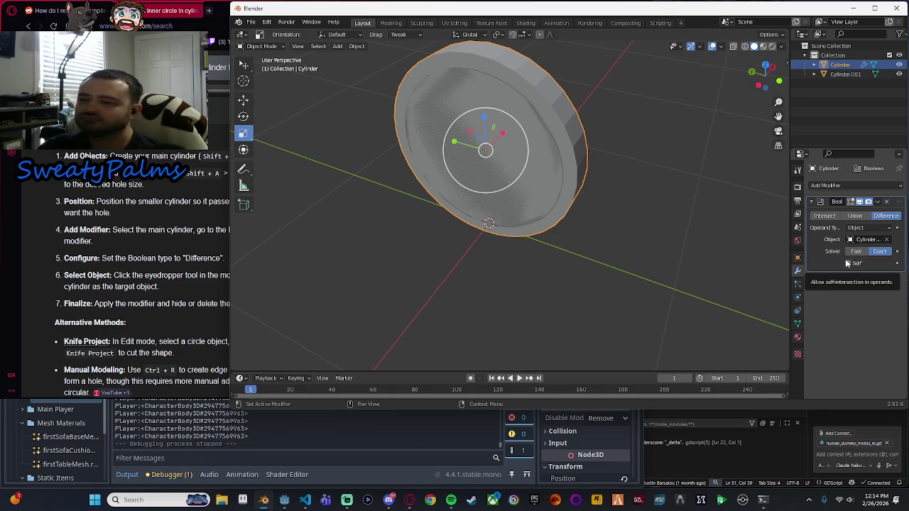
{"action": "left_click", "coordinate": [168, 284]}
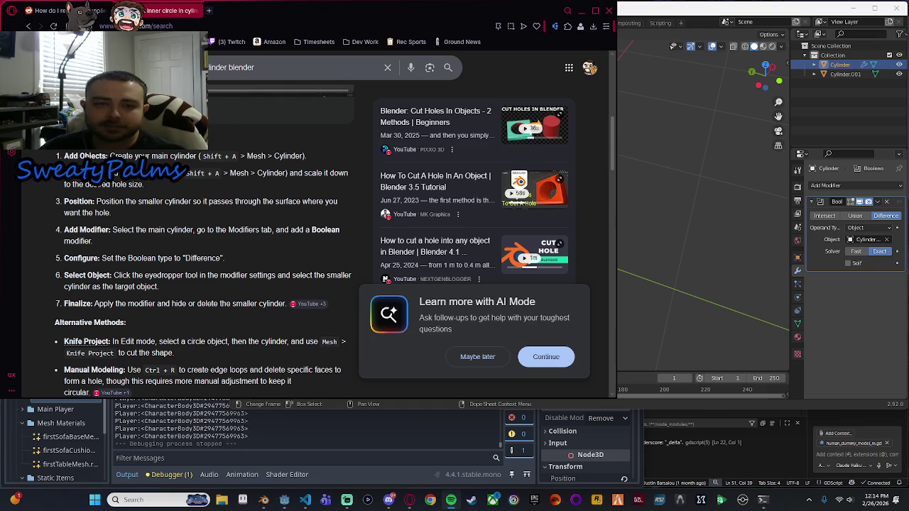
Run the Godot project with F5, move the character with W and S, then stop it.
{"action": "left_click", "coordinate": [424, 483]}
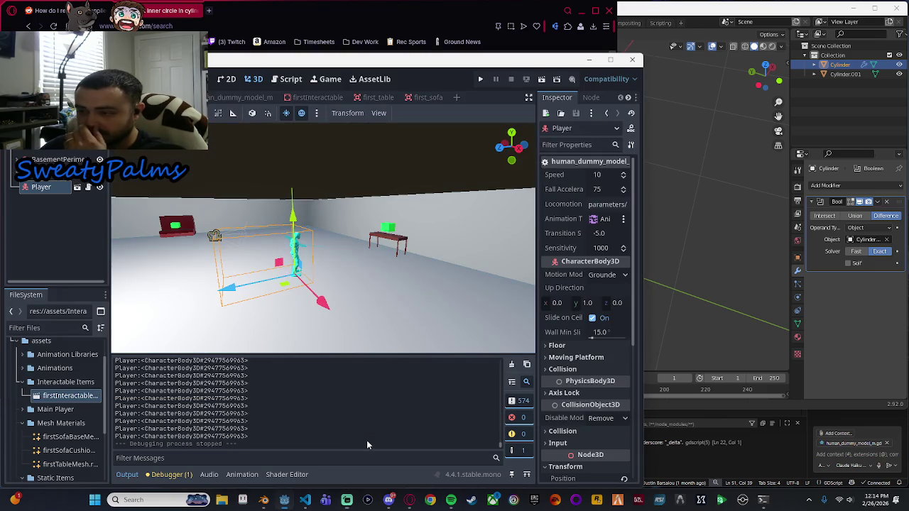
{"action": "scroll", "coordinate": [345, 274], "scroll_direction": "down", "scroll_amount": 5}
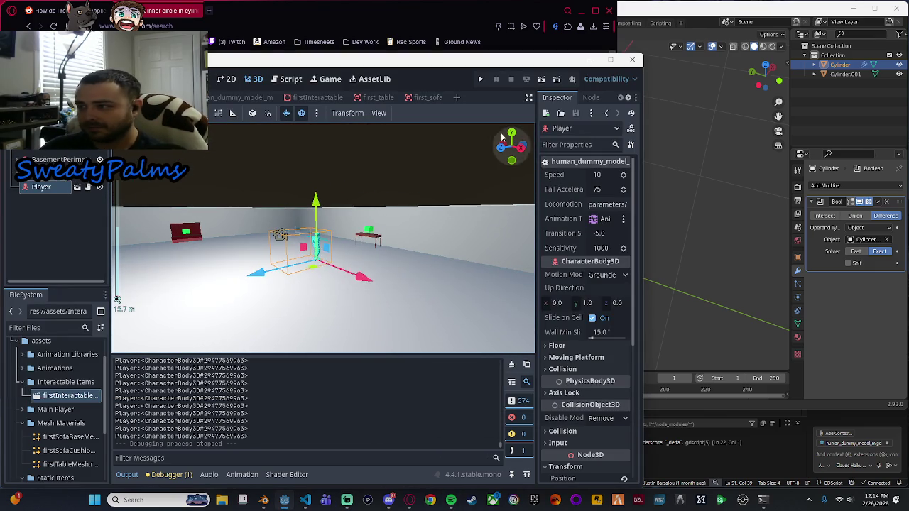
{"action": "key", "text": "F5"}
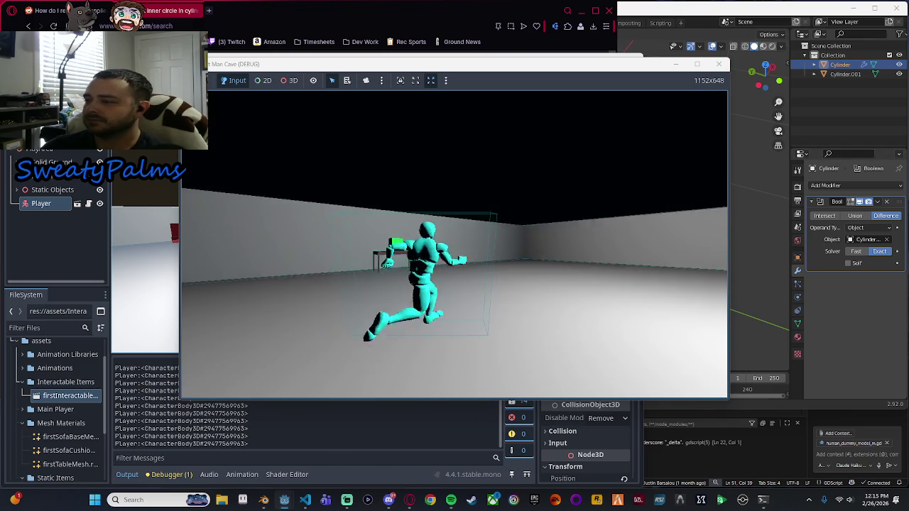
{"action": "key", "text": "w"}
{"action": "key", "text": "s"}
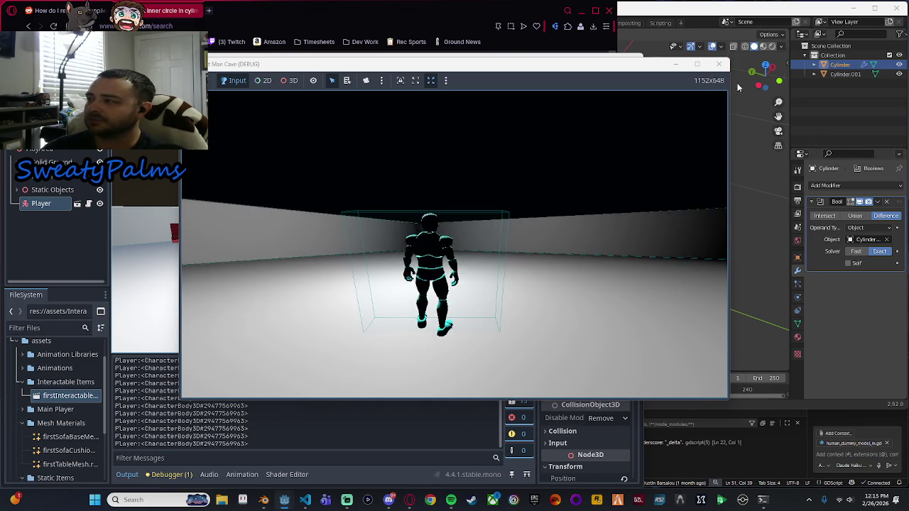
{"action": "left_click", "coordinate": [719, 64]}
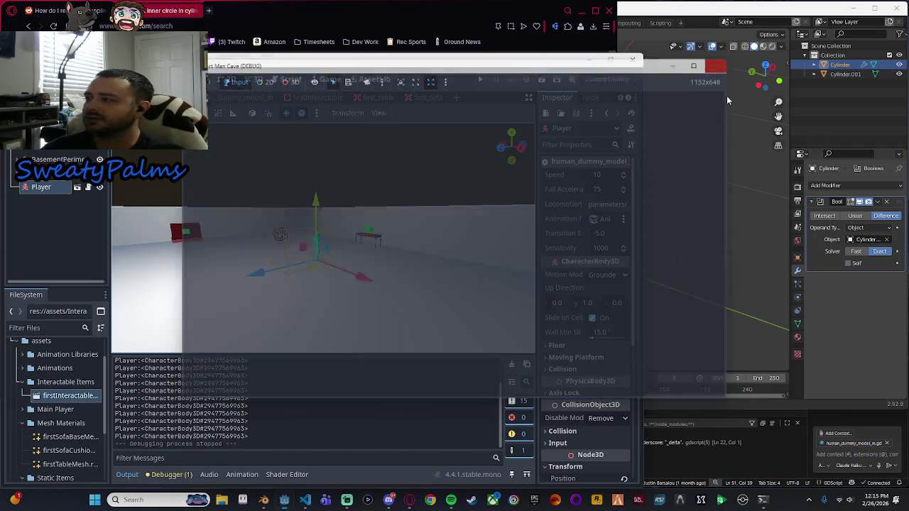
{"action": "left_click", "coordinate": [526, 131]}
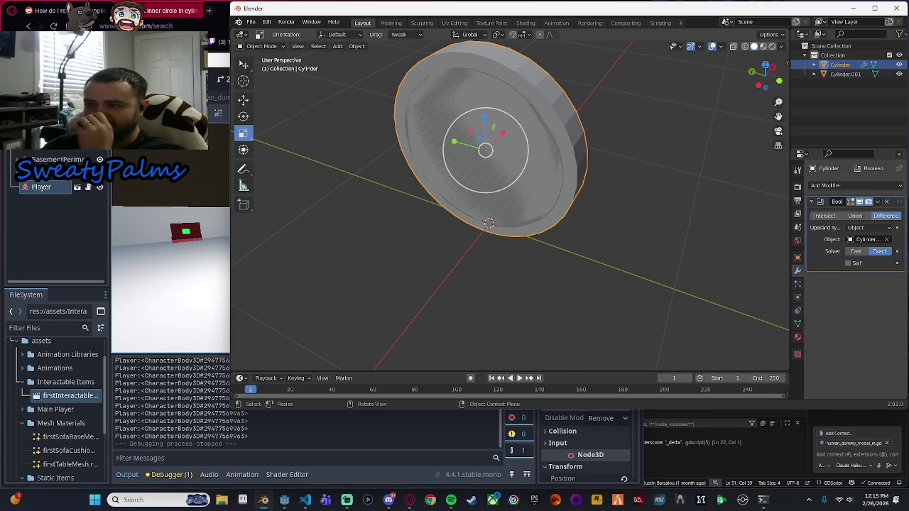
Alt+Tab between Blender and Godot, finishing with the Godot room scene in front.
{"action": "key", "text": "alt+Tab"}
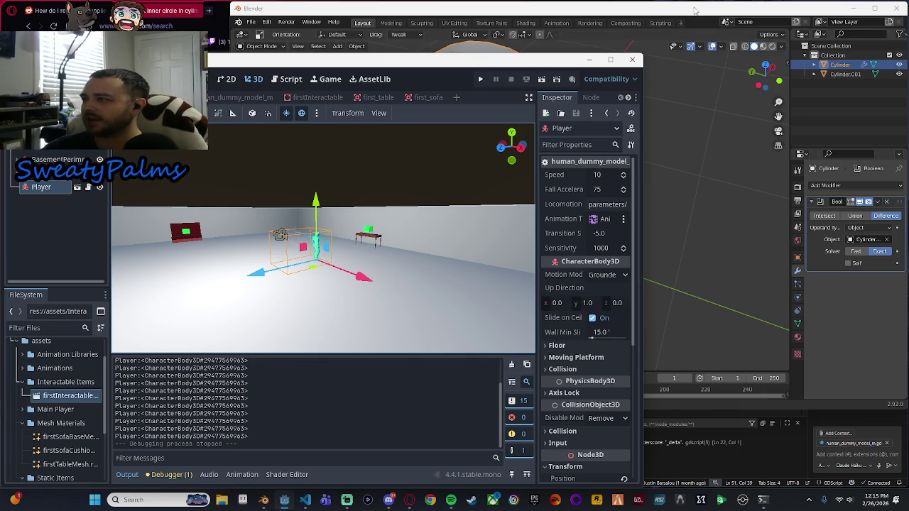
{"action": "key", "text": "alt+Tab"}
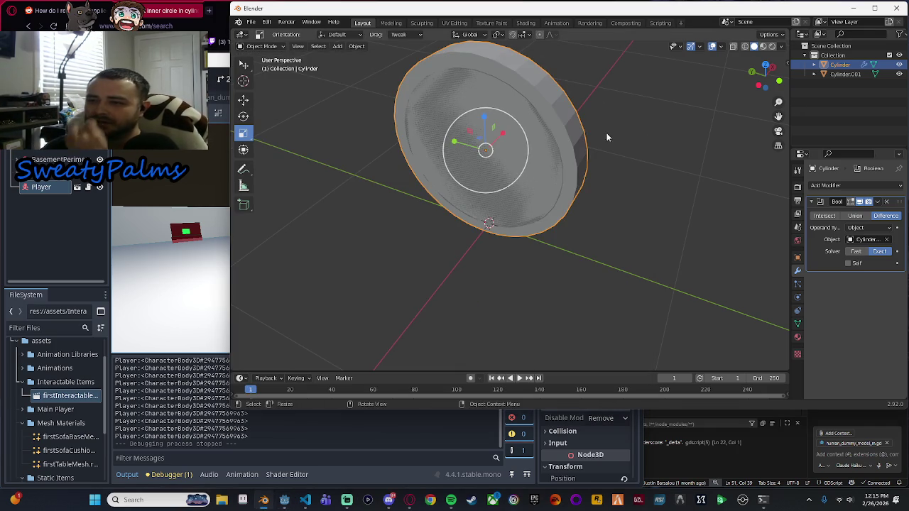
{"action": "key", "text": "alt+Tab"}
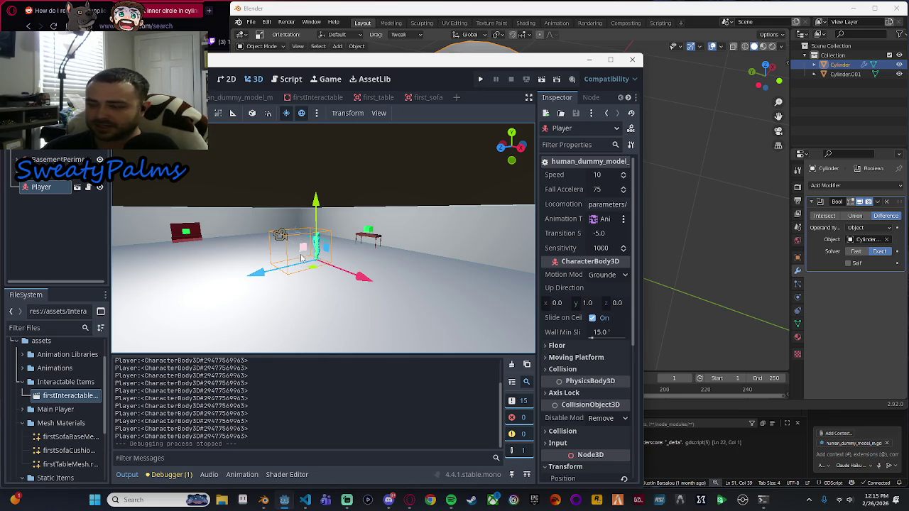
{"action": "scroll", "coordinate": [454, 317], "scroll_direction": "up", "scroll_amount": 5}
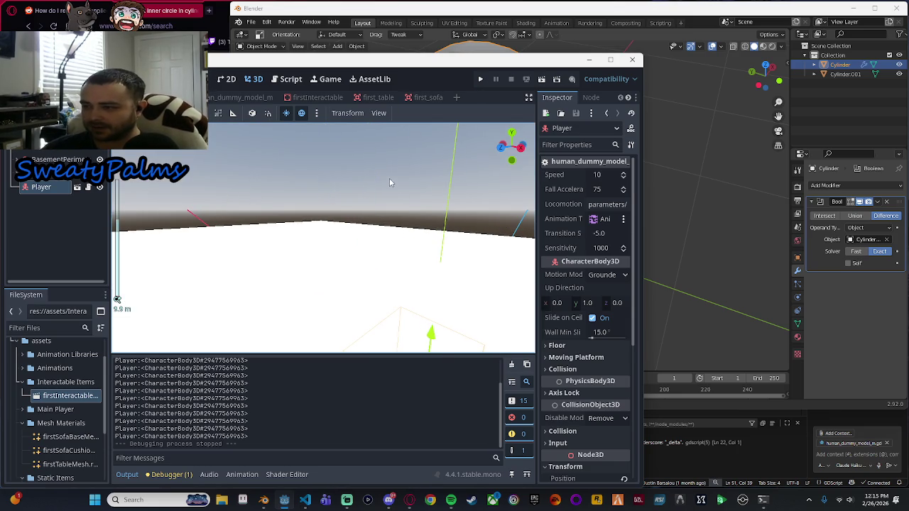
{"action": "key", "text": "f"}
{"action": "scroll", "coordinate": [396, 217], "scroll_direction": "up", "scroll_amount": 5}
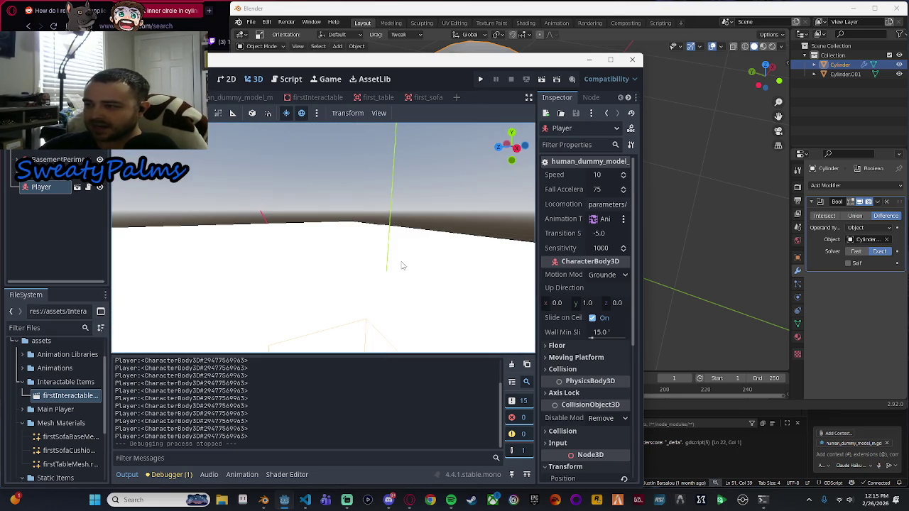
{"action": "scroll", "coordinate": [411, 245], "scroll_direction": "up", "scroll_amount": 3}
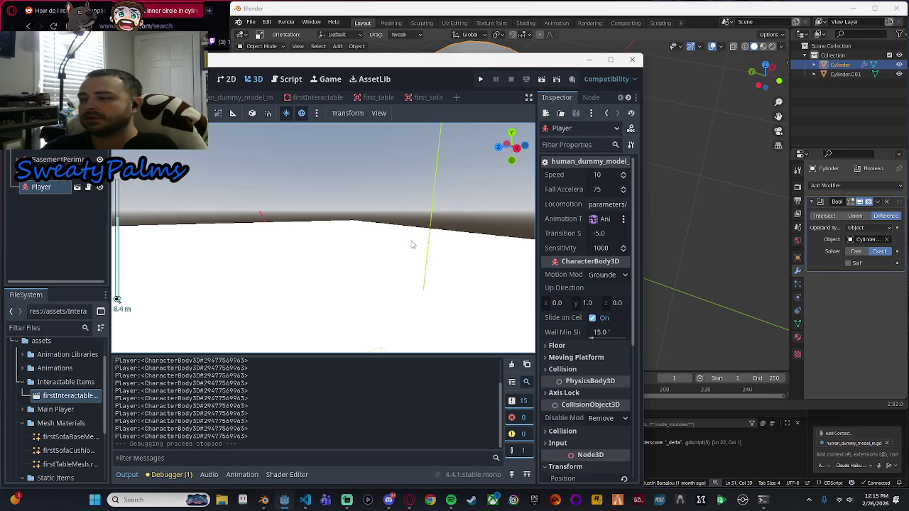
{"action": "scroll", "coordinate": [411, 245], "scroll_direction": "up", "scroll_amount": 3}
{"action": "scroll", "coordinate": [426, 244], "scroll_direction": "down", "scroll_amount": 5}
{"action": "scroll", "coordinate": [436, 260], "scroll_direction": "up", "scroll_amount": 4}
{"action": "scroll", "coordinate": [428, 226], "scroll_direction": "down", "scroll_amount": 4}
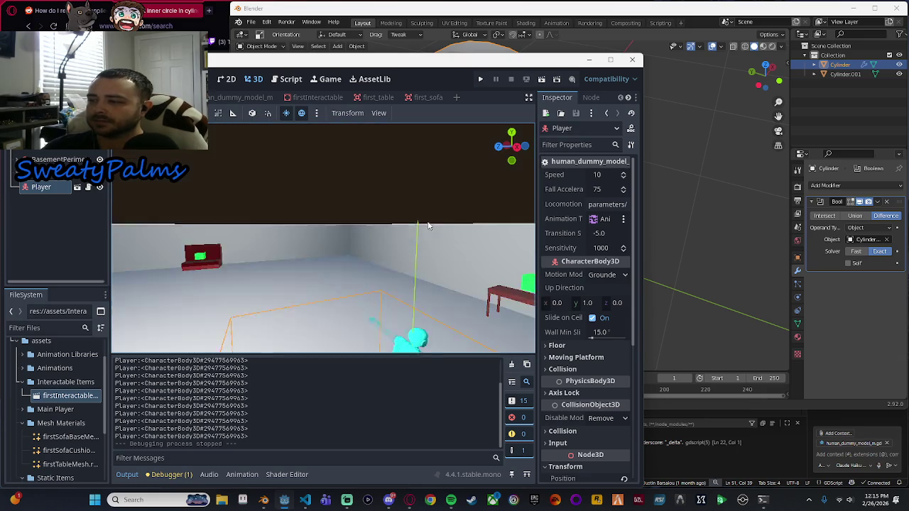
{"action": "scroll", "coordinate": [428, 226], "scroll_direction": "down", "scroll_amount": 4}
{"action": "scroll", "coordinate": [456, 257], "scroll_direction": "up", "scroll_amount": 3}
{"action": "scroll", "coordinate": [385, 202], "scroll_direction": "down", "scroll_amount": 3}
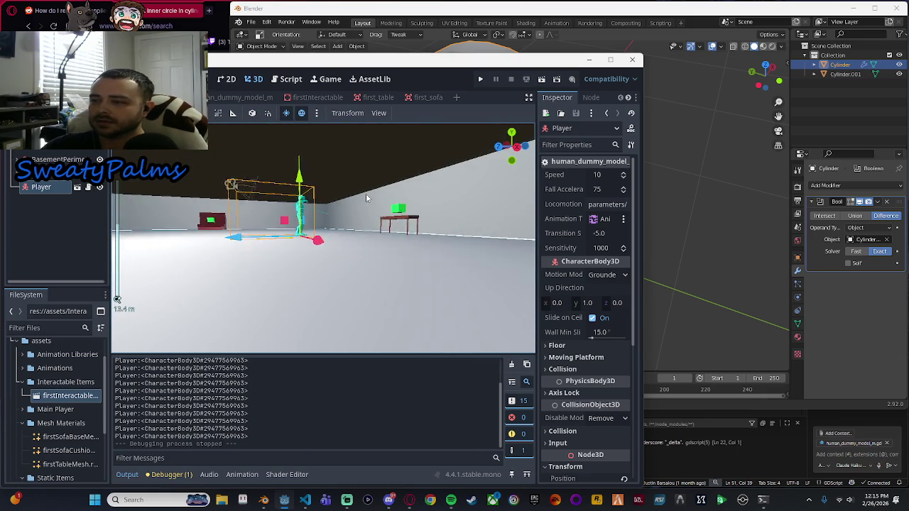
{"action": "scroll", "coordinate": [318, 180], "scroll_direction": "up", "scroll_amount": 5}
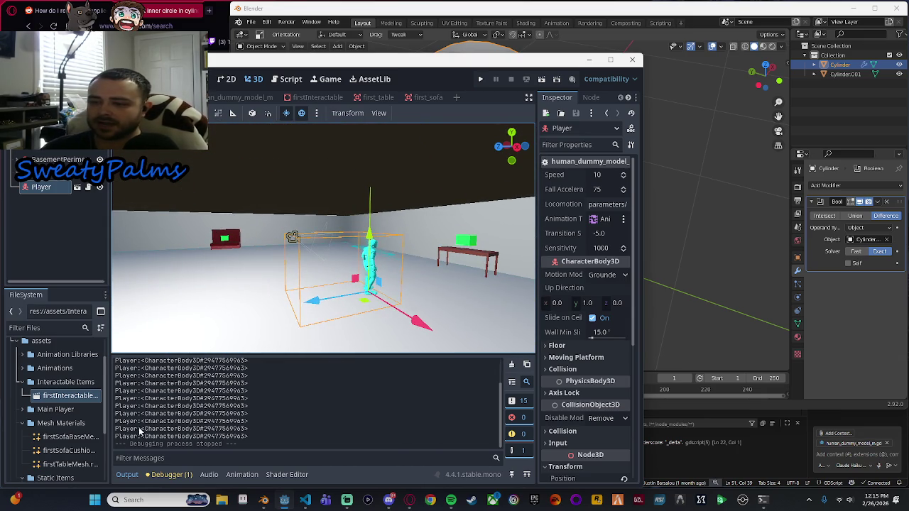
{"action": "left_click", "coordinate": [480, 79]}
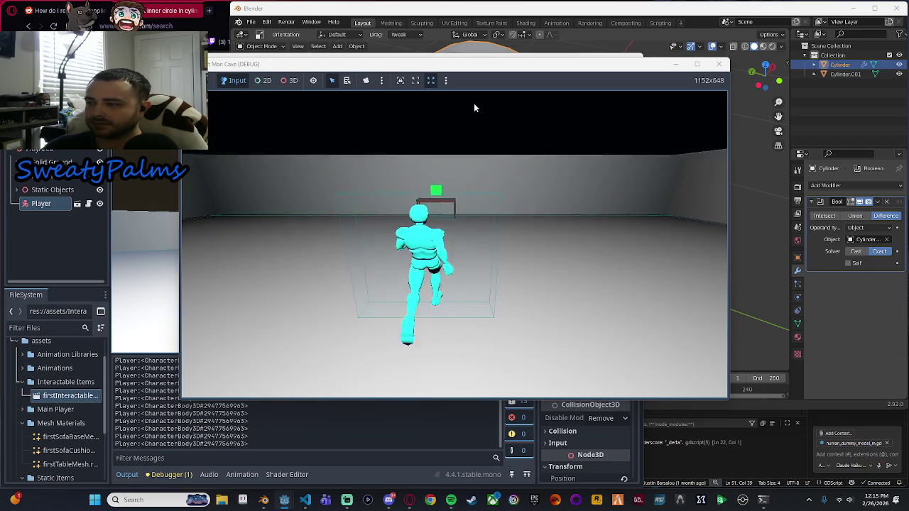
{"action": "key", "text": "w"}
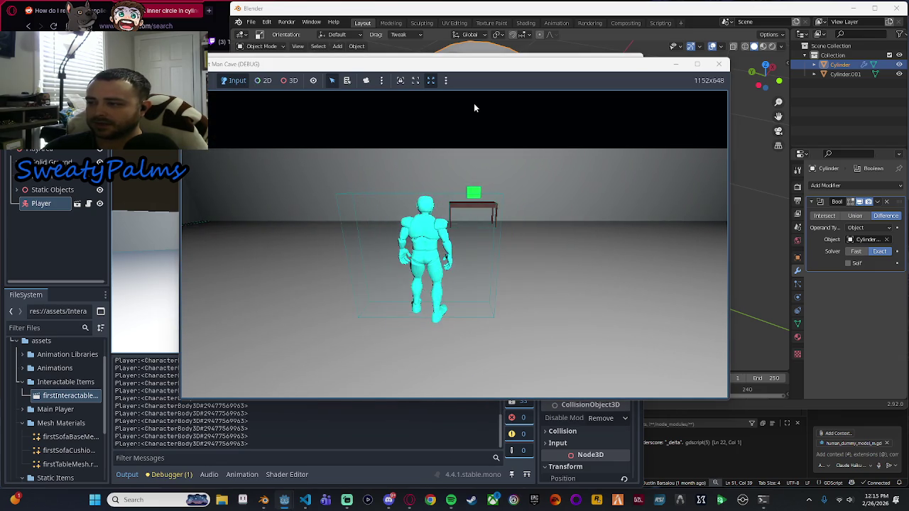
{"action": "key", "text": "s"}
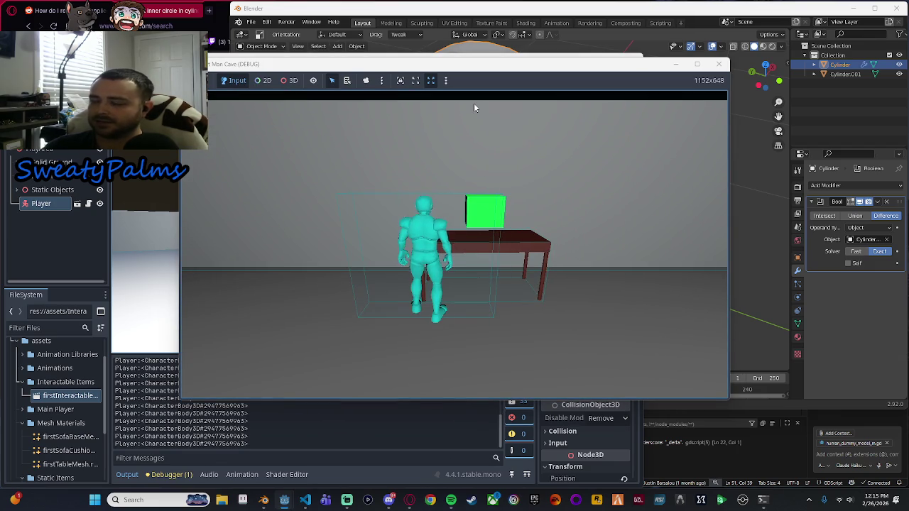
{"action": "key", "text": "w"}
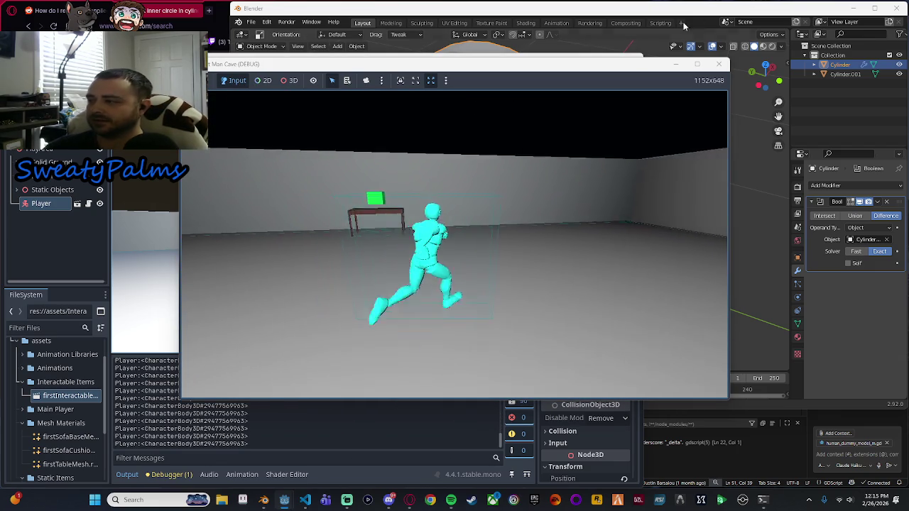
{"action": "left_click", "coordinate": [718, 64]}
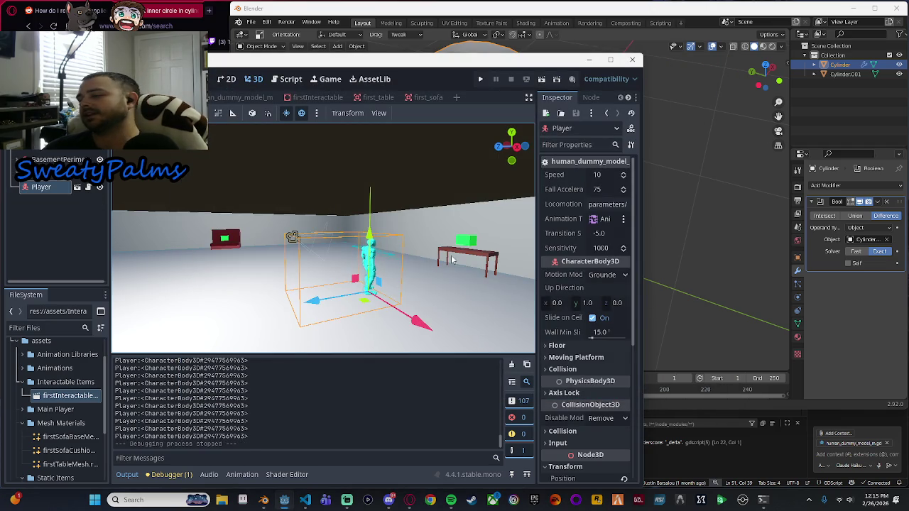
{"action": "mouse_move", "coordinate": [426, 269]}
{"action": "left_mouse_down"}
{"action": "mouse_move", "coordinate": [456, 268]}
{"action": "mouse_move", "coordinate": [243, 268]}
{"action": "left_mouse_up"}
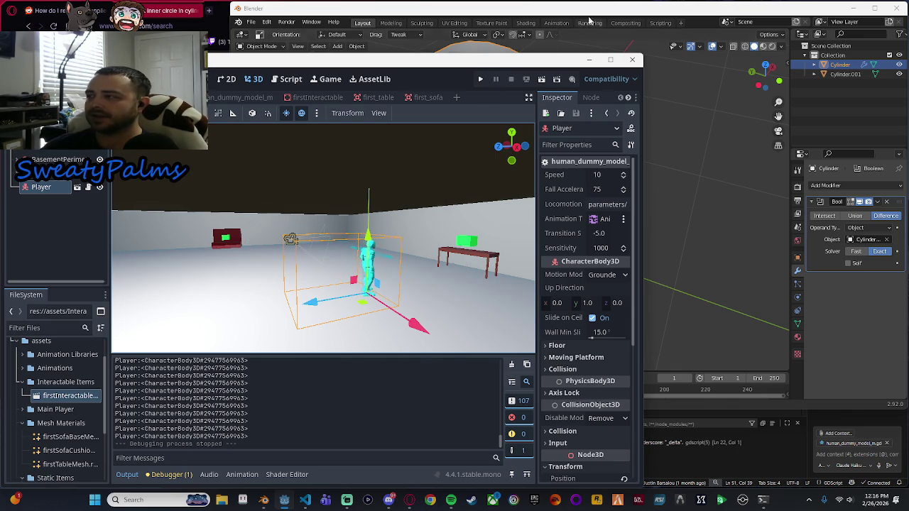
{"action": "key", "text": "alt+Tab"}
{"action": "key", "text": "alt+Tab"}
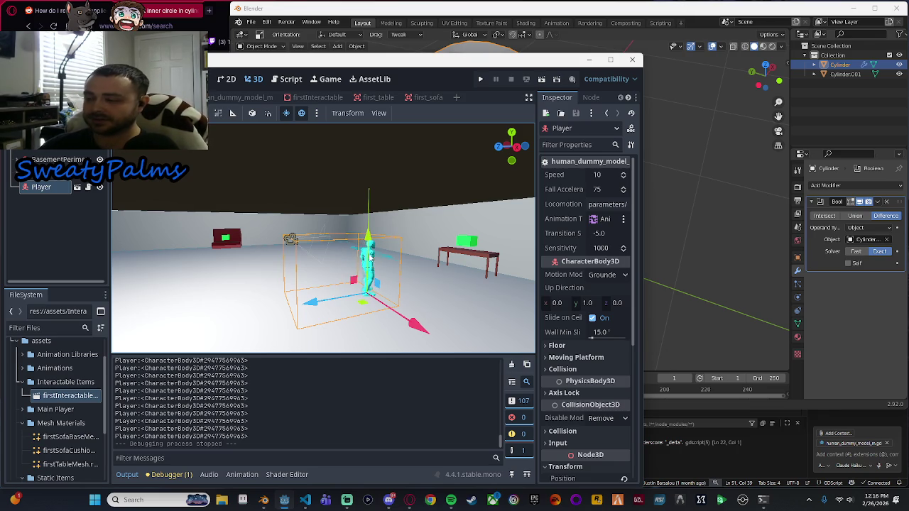
{"action": "scroll", "coordinate": [420, 264], "scroll_direction": "down", "scroll_amount": 2}
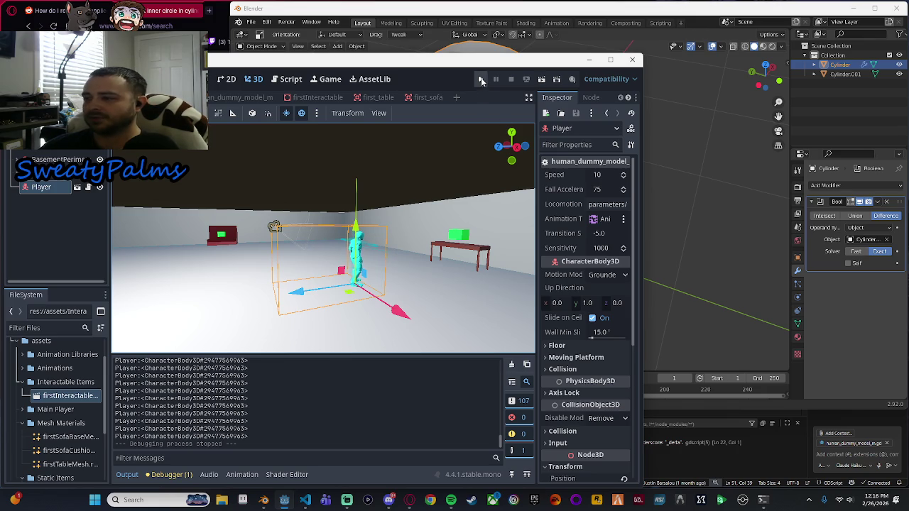
{"action": "mouse_move", "coordinate": [468, 241]}
{"action": "left_mouse_down"}
{"action": "mouse_move", "coordinate": [423, 292]}
{"action": "mouse_move", "coordinate": [400, 208]}
{"action": "mouse_move", "coordinate": [350, 258]}
{"action": "left_mouse_up"}
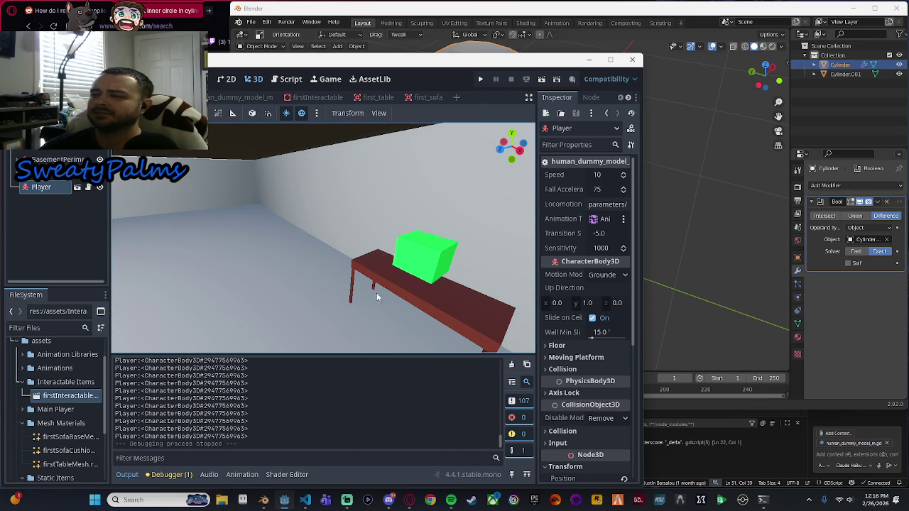
{"action": "key", "text": "f"}
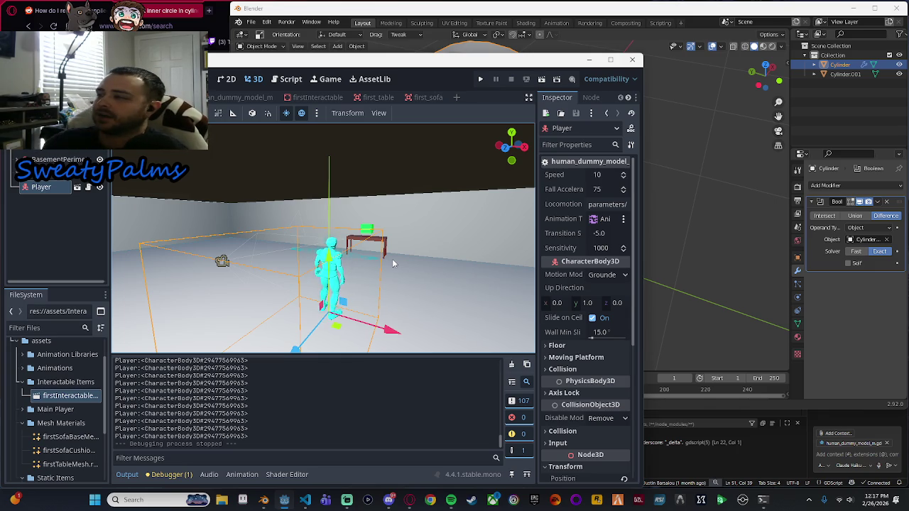
{"action": "left_click", "coordinate": [595, 47]}
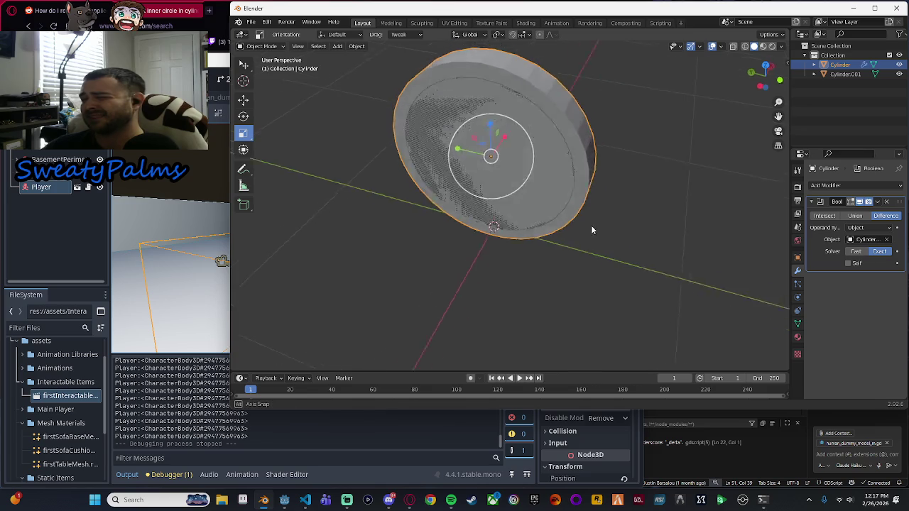
{"action": "key", "text": "KP_7"}
{"action": "key", "text": "alt+Tab"}
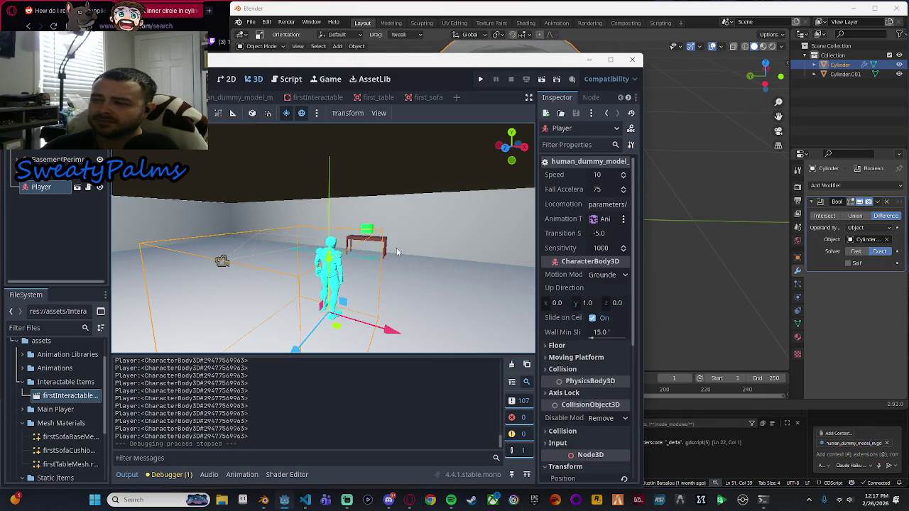
{"action": "scroll", "coordinate": [396, 248], "scroll_direction": "down", "scroll_amount": 5}
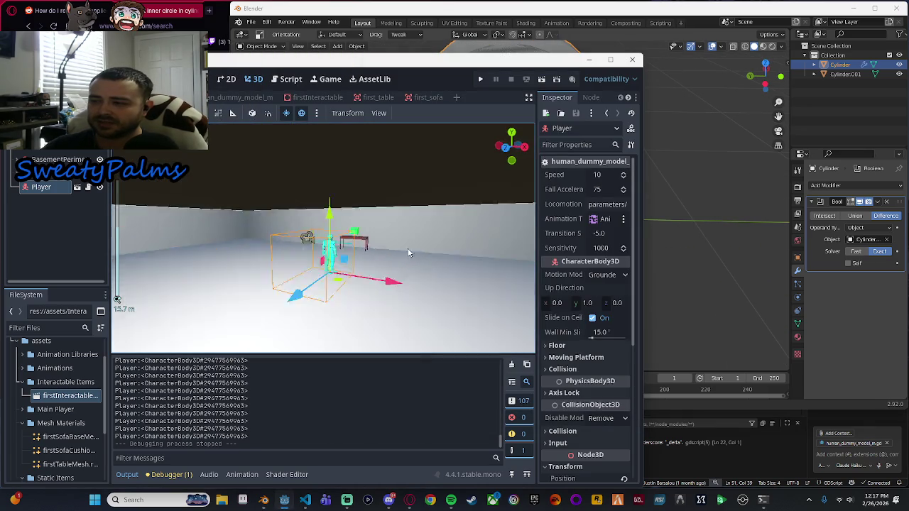
{"action": "scroll", "coordinate": [412, 254], "scroll_direction": "up", "scroll_amount": 3}
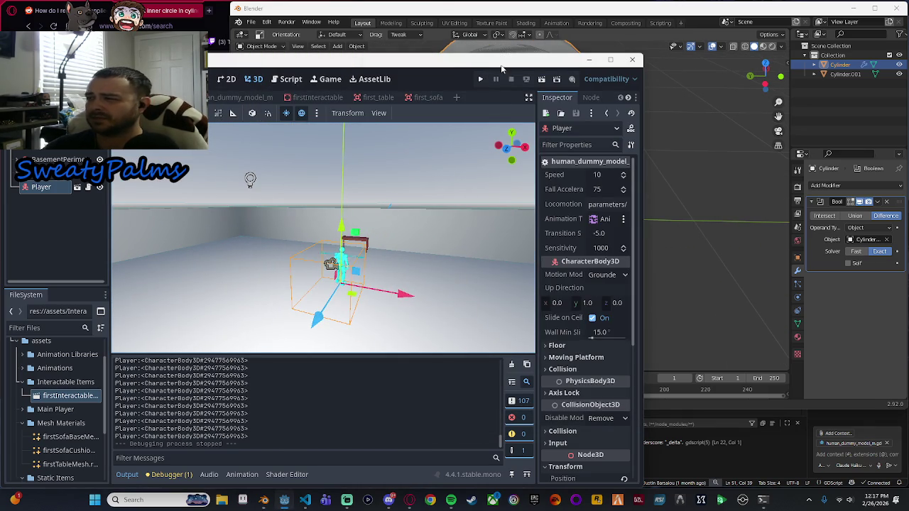
{"action": "key", "text": "alt+Tab"}
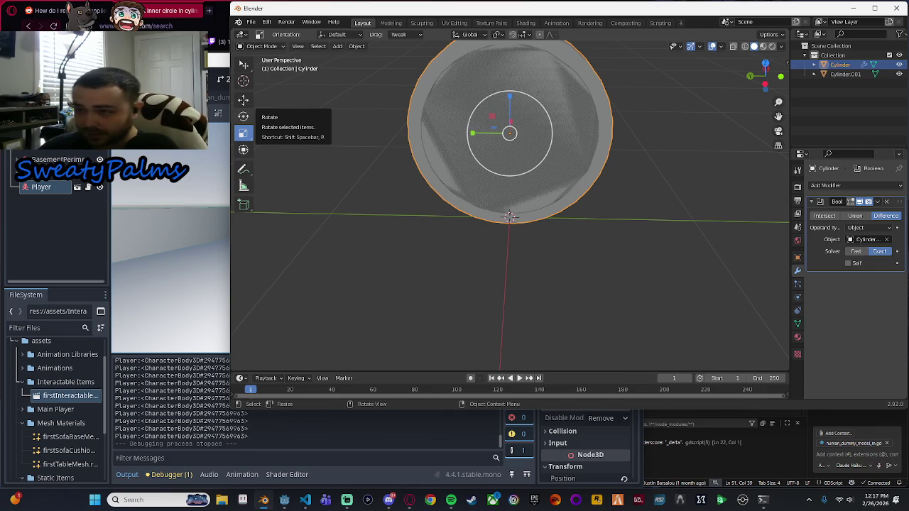
{"action": "key", "text": "alt+Tab"}
{"action": "scroll", "coordinate": [414, 254], "scroll_direction": "up", "scroll_amount": 3}
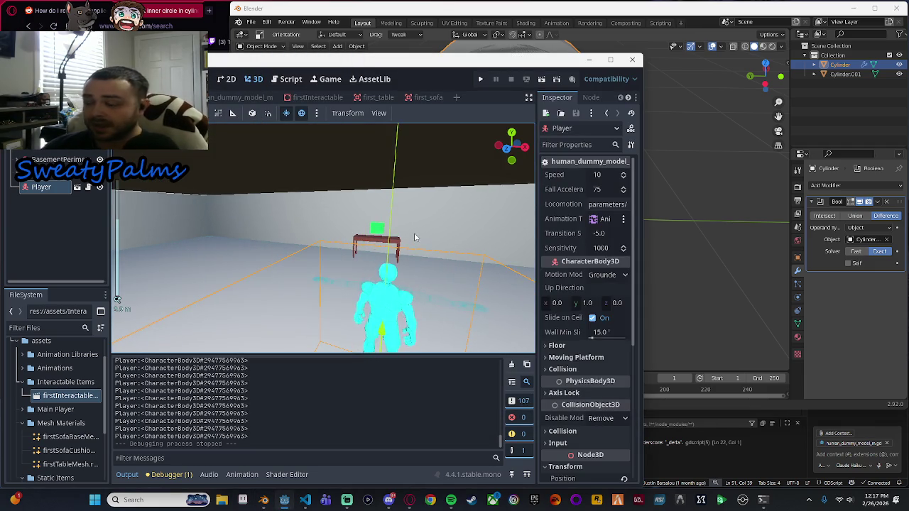
{"action": "scroll", "coordinate": [415, 238], "scroll_direction": "up", "scroll_amount": 3}
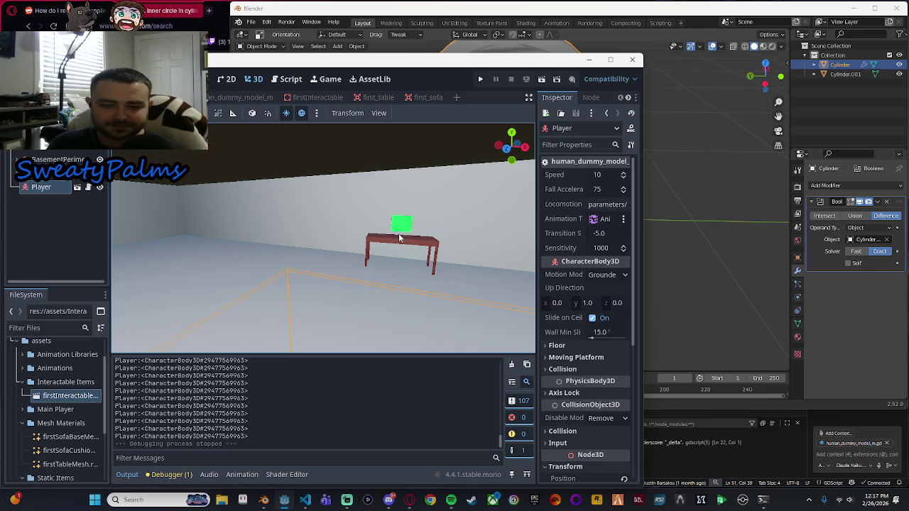
{"action": "left_click_drag", "start_coordinate": [398, 232], "coordinate": [373, 273]}
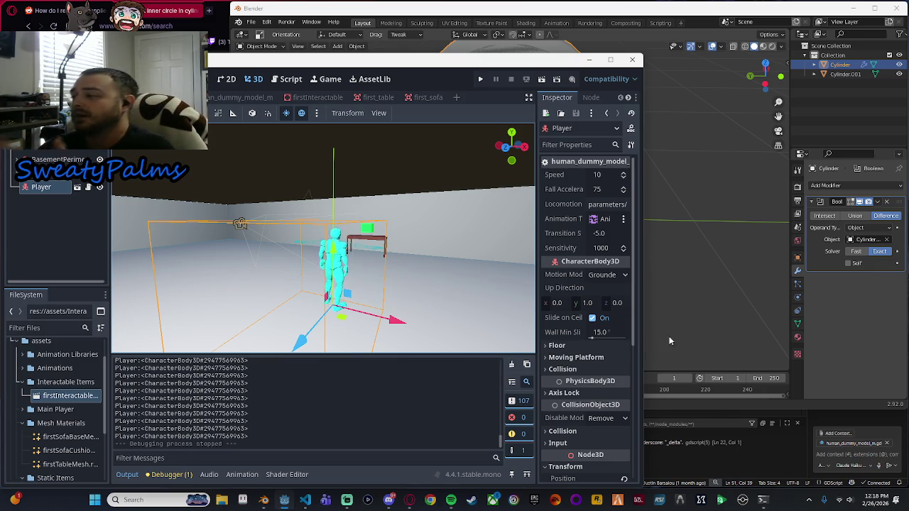
{"action": "left_click", "coordinate": [686, 286]}
{"action": "scroll", "coordinate": [675, 263], "scroll_direction": "down", "scroll_amount": 3}
{"action": "left_click_drag", "start_coordinate": [663, 248], "coordinate": [621, 260]}
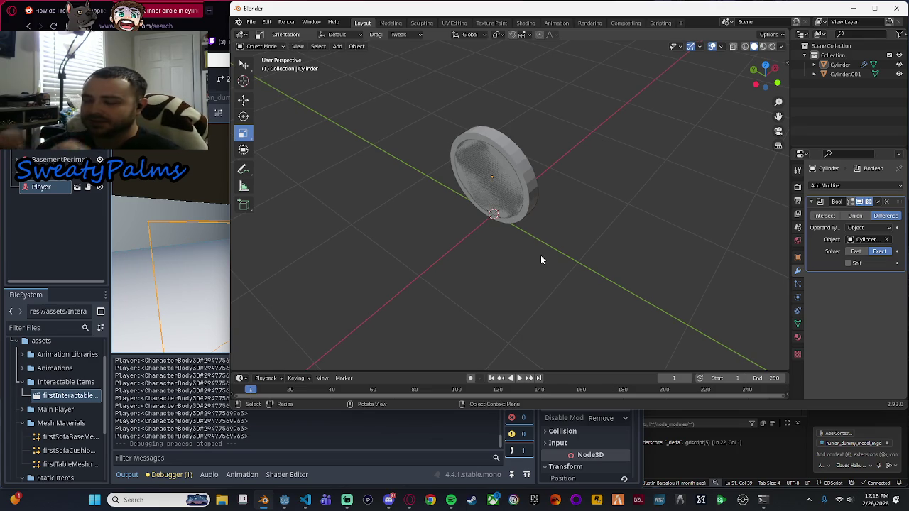
{"action": "key", "text": "alt+Tab"}
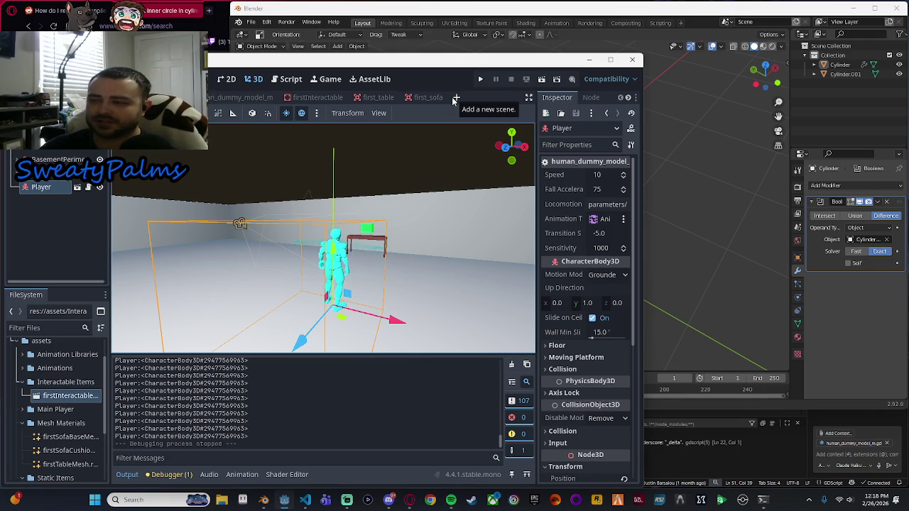
Orbit and zoom the Godot viewport in on the red sofa and green cube.
{"action": "scroll", "coordinate": [433, 235], "scroll_direction": "up", "scroll_amount": 5}
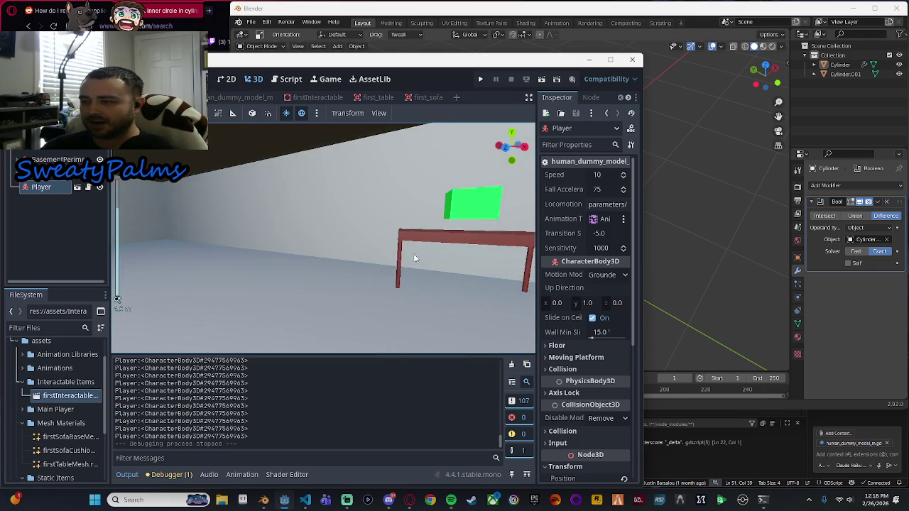
{"action": "scroll", "coordinate": [416, 253], "scroll_direction": "down", "scroll_amount": 5}
{"action": "scroll", "coordinate": [265, 259], "scroll_direction": "down", "scroll_amount": 5}
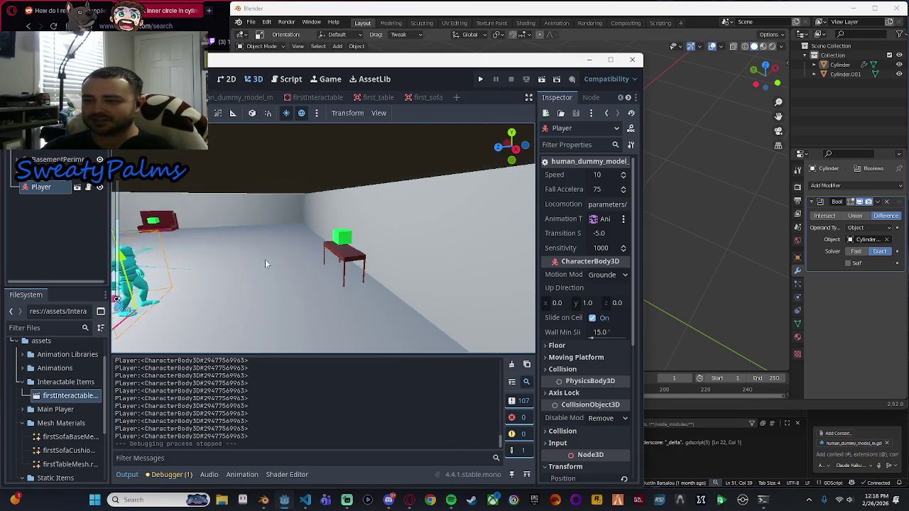
{"action": "mouse_move", "coordinate": [266, 259]}
{"action": "left_mouse_down"}
{"action": "mouse_move", "coordinate": [408, 215]}
{"action": "mouse_move", "coordinate": [274, 249]}
{"action": "left_mouse_up"}
{"action": "scroll", "coordinate": [274, 249], "scroll_direction": "up", "scroll_amount": 3}
{"action": "left_click_drag", "start_coordinate": [384, 224], "coordinate": [416, 234]}
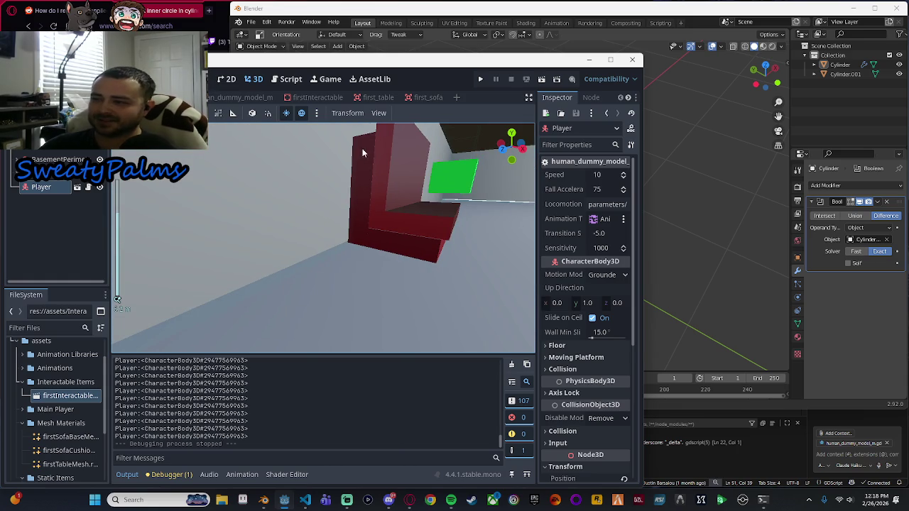
{"action": "mouse_move", "coordinate": [398, 129]}
{"action": "left_mouse_down"}
{"action": "mouse_move", "coordinate": [411, 232]}
{"action": "mouse_move", "coordinate": [454, 233]}
{"action": "left_mouse_up"}
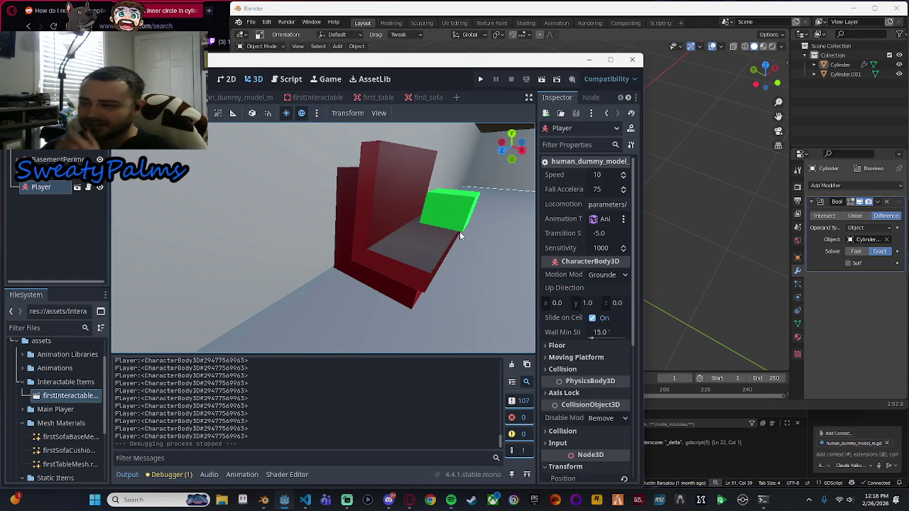
{"action": "mouse_move", "coordinate": [459, 232]}
{"action": "left_mouse_down"}
{"action": "mouse_move", "coordinate": [478, 229]}
{"action": "mouse_move", "coordinate": [426, 243]}
{"action": "left_mouse_up"}
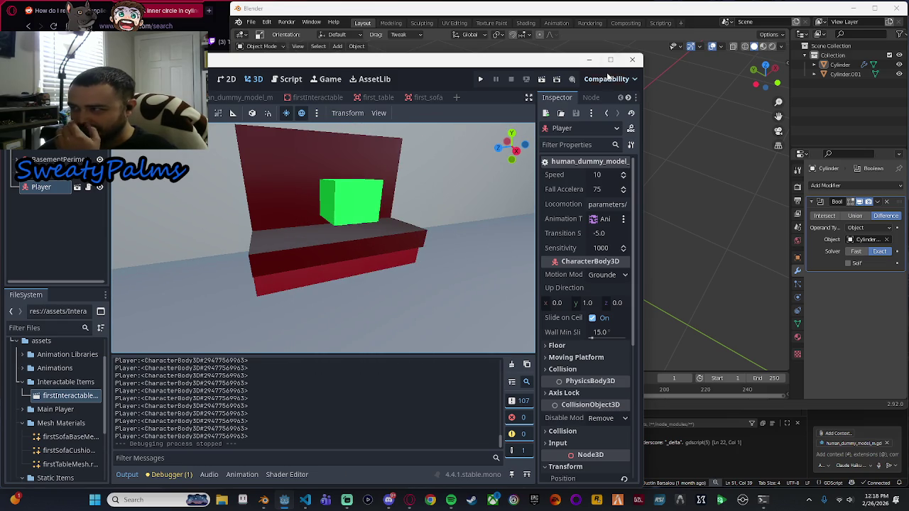
View the sofa from a frontal angle, zooming in and out, then bring the Blender window forward.
{"action": "key", "text": "alt+Tab"}
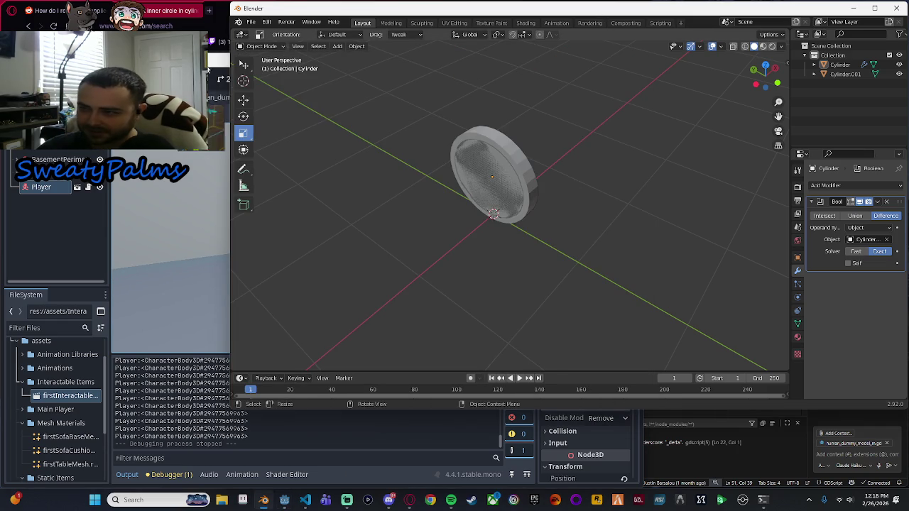
{"action": "key", "text": "alt+Tab"}
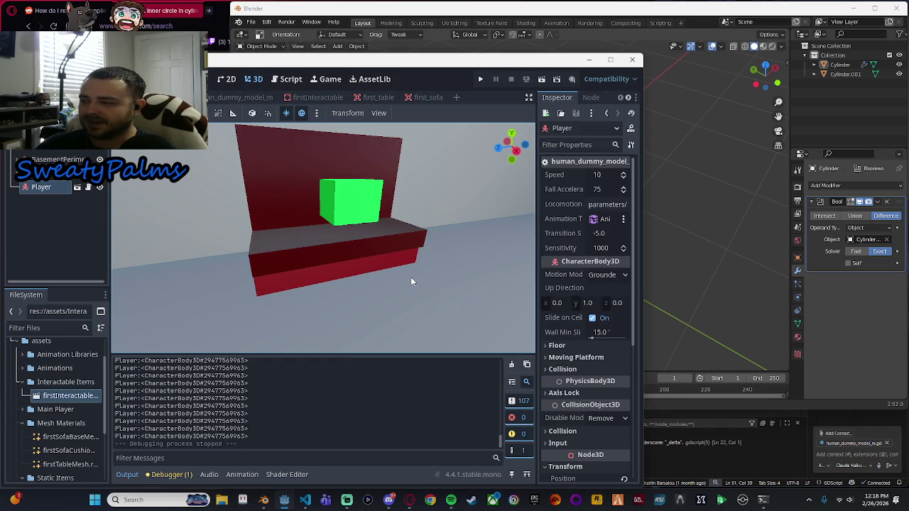
{"action": "mouse_move", "coordinate": [412, 273]}
{"action": "left_mouse_down"}
{"action": "mouse_move", "coordinate": [448, 264]}
{"action": "mouse_move", "coordinate": [418, 261]}
{"action": "mouse_move", "coordinate": [448, 270]}
{"action": "left_mouse_up"}
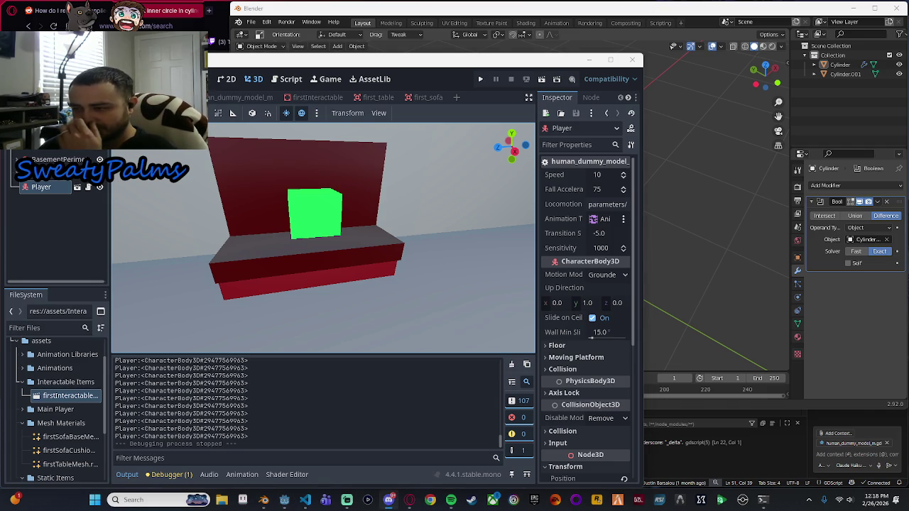
{"action": "scroll", "coordinate": [362, 260], "scroll_direction": "down", "scroll_amount": 5}
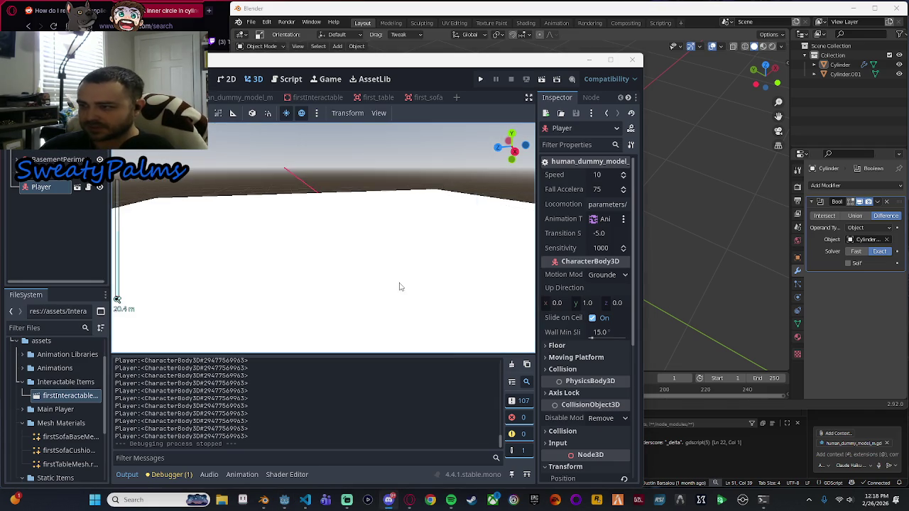
{"action": "scroll", "coordinate": [362, 263], "scroll_direction": "up", "scroll_amount": 5}
{"action": "scroll", "coordinate": [323, 245], "scroll_direction": "down", "scroll_amount": 5}
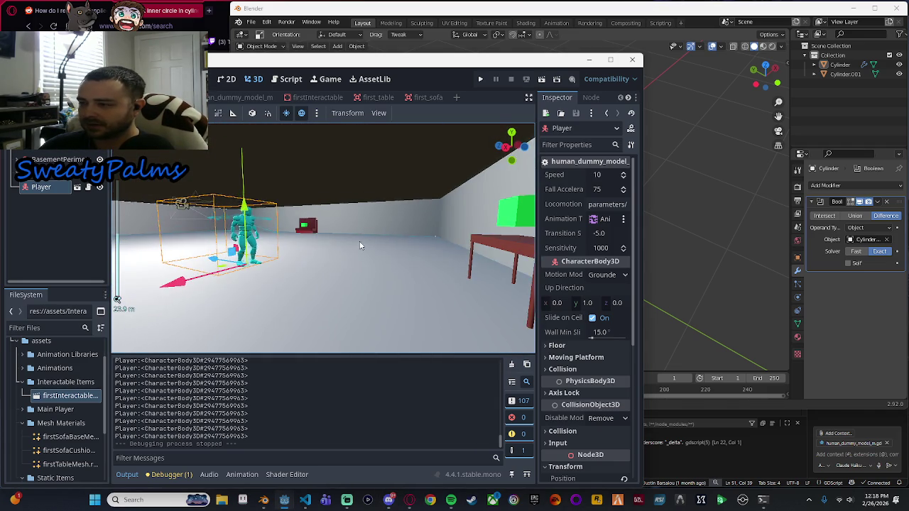
{"action": "scroll", "coordinate": [372, 243], "scroll_direction": "up", "scroll_amount": 1}
{"action": "scroll", "coordinate": [383, 245], "scroll_direction": "up", "scroll_amount": 5}
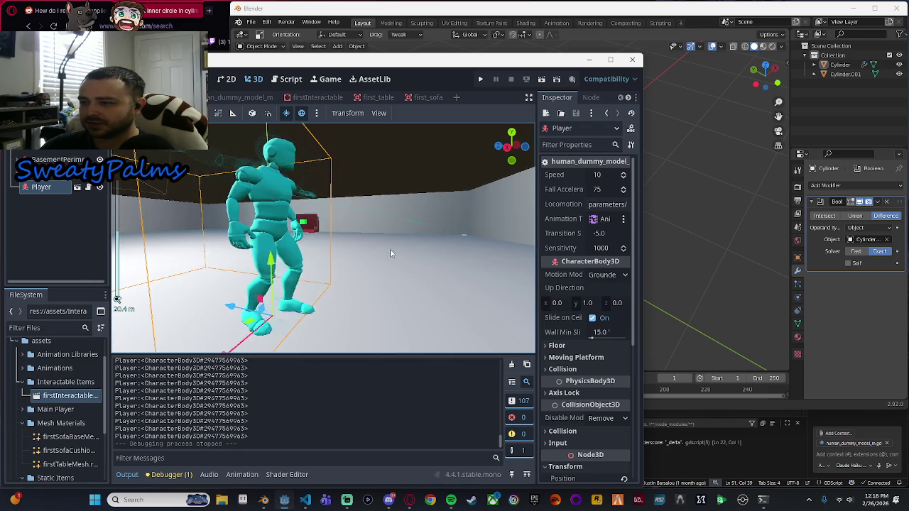
{"action": "scroll", "coordinate": [397, 241], "scroll_direction": "down", "scroll_amount": 4}
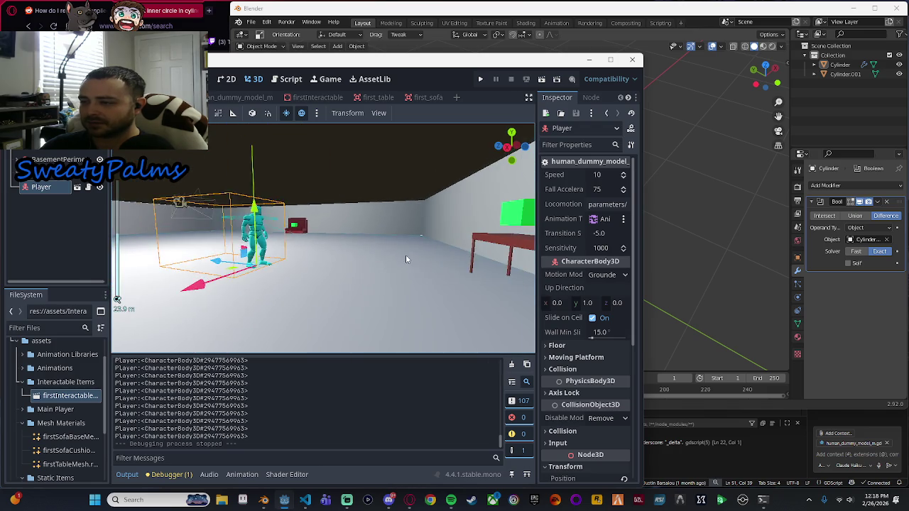
{"action": "scroll", "coordinate": [382, 261], "scroll_direction": "down", "scroll_amount": 4}
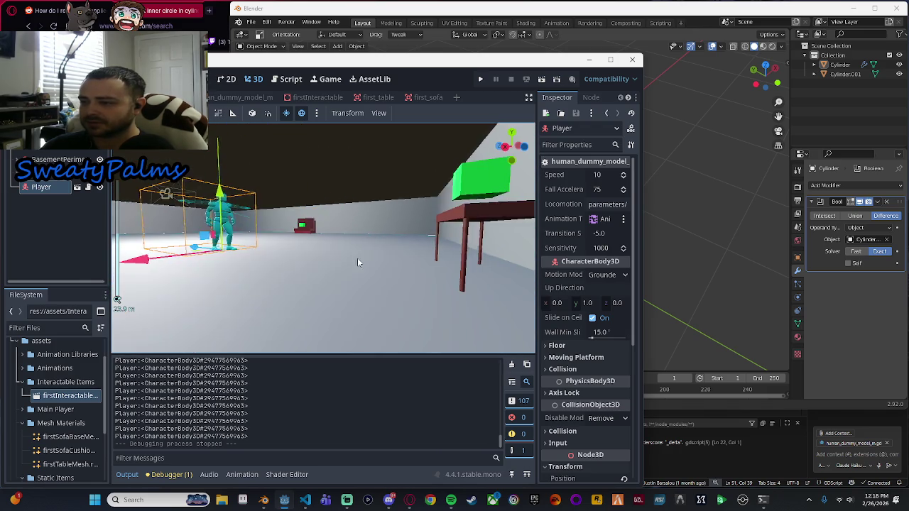
{"action": "scroll", "coordinate": [358, 270], "scroll_direction": "up", "scroll_amount": 4}
{"action": "scroll", "coordinate": [387, 271], "scroll_direction": "down", "scroll_amount": 4}
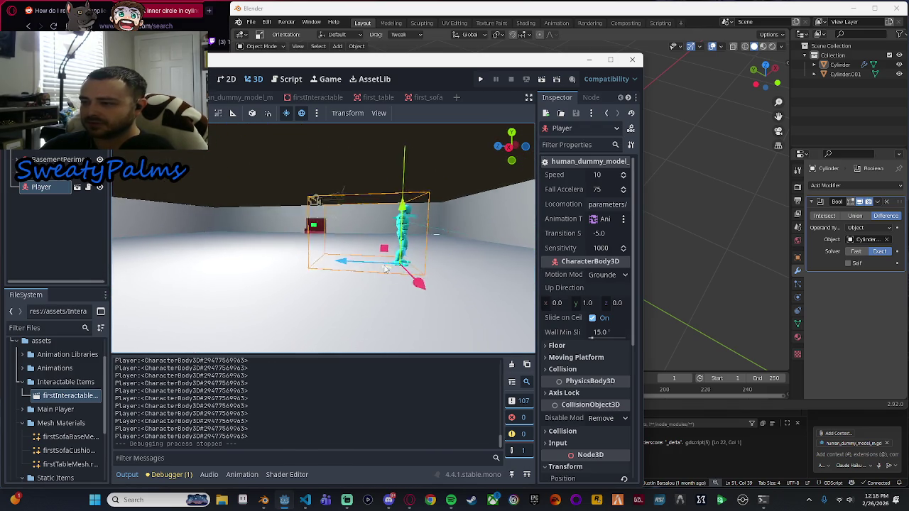
{"action": "left_click", "coordinate": [698, 80]}
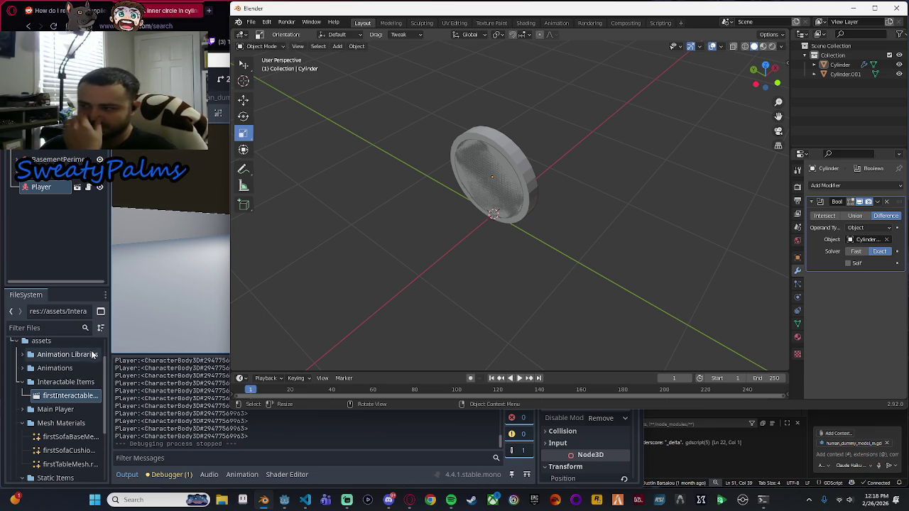
Put the Godot editor in front of Blender and zoom to a wide view of the room.
{"action": "left_click", "coordinate": [362, 440]}
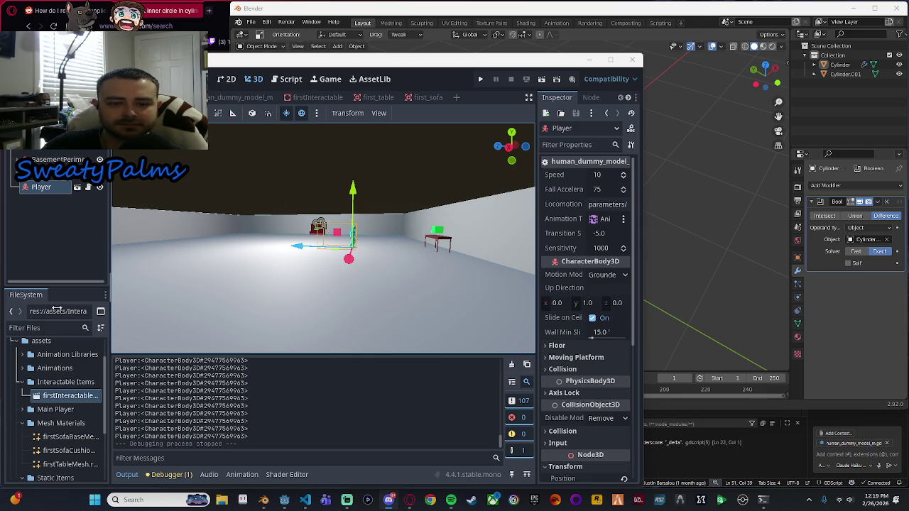
{"action": "scroll", "coordinate": [311, 214], "scroll_direction": "up", "scroll_amount": 5}
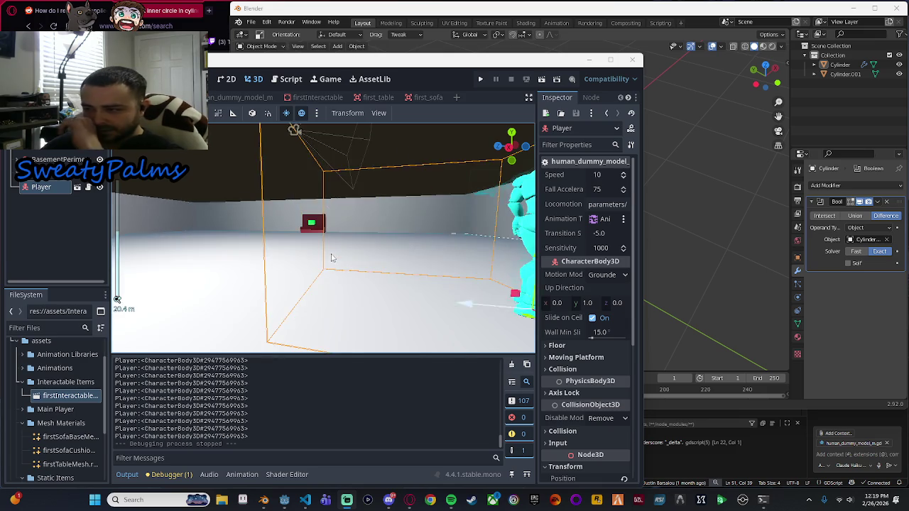
{"action": "scroll", "coordinate": [310, 214], "scroll_direction": "down", "scroll_amount": 4}
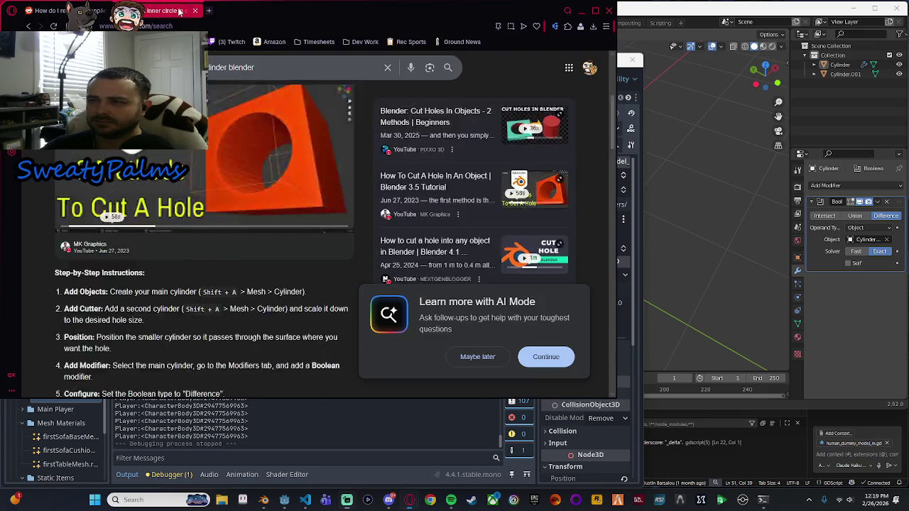
{"action": "key", "text": "alt+Tab"}
{"action": "left_click", "coordinate": [692, 242]}
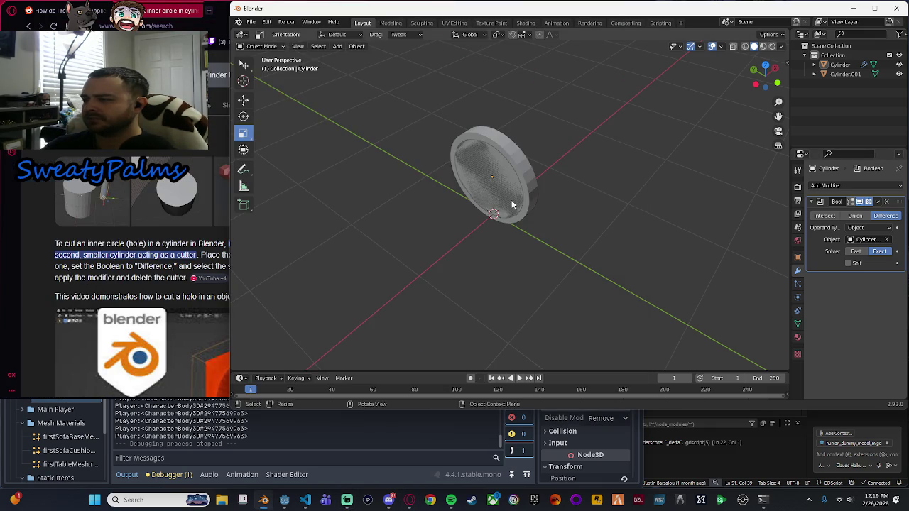
{"action": "mouse_move", "coordinate": [512, 205]}
{"action": "left_mouse_down"}
{"action": "mouse_move", "coordinate": [602, 173]}
{"action": "mouse_move", "coordinate": [641, 182]}
{"action": "left_mouse_up"}
{"action": "scroll", "coordinate": [611, 174], "scroll_direction": "up", "scroll_amount": 3}
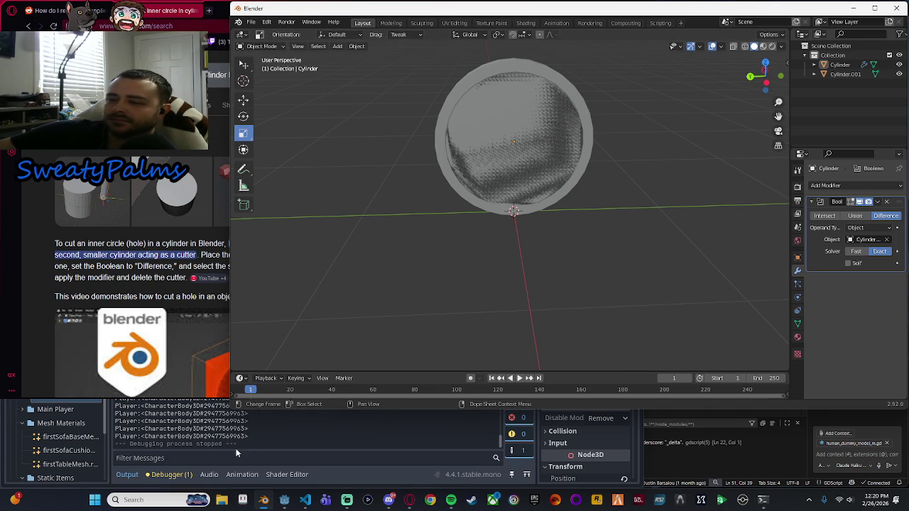
{"action": "left_click", "coordinate": [297, 421]}
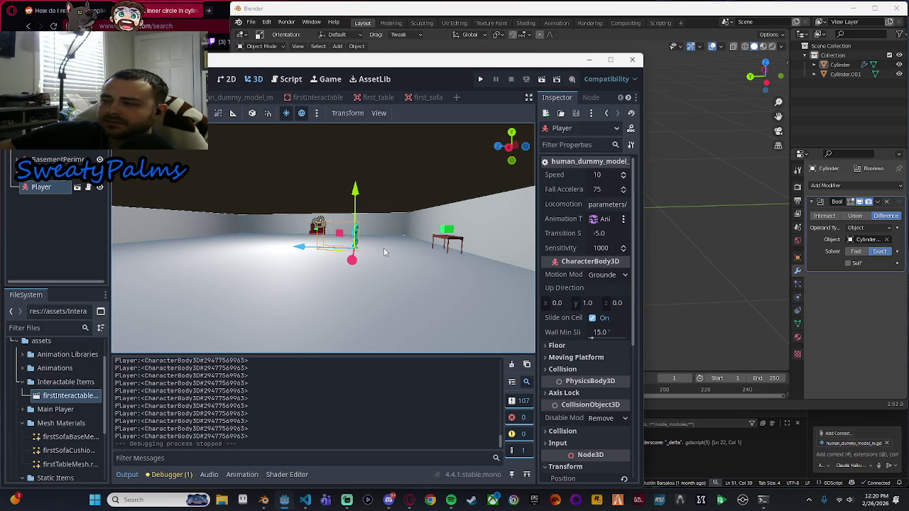
{"action": "mouse_move", "coordinate": [385, 254]}
{"action": "left_mouse_down"}
{"action": "mouse_move", "coordinate": [386, 235]}
{"action": "mouse_move", "coordinate": [364, 263]}
{"action": "left_mouse_up"}
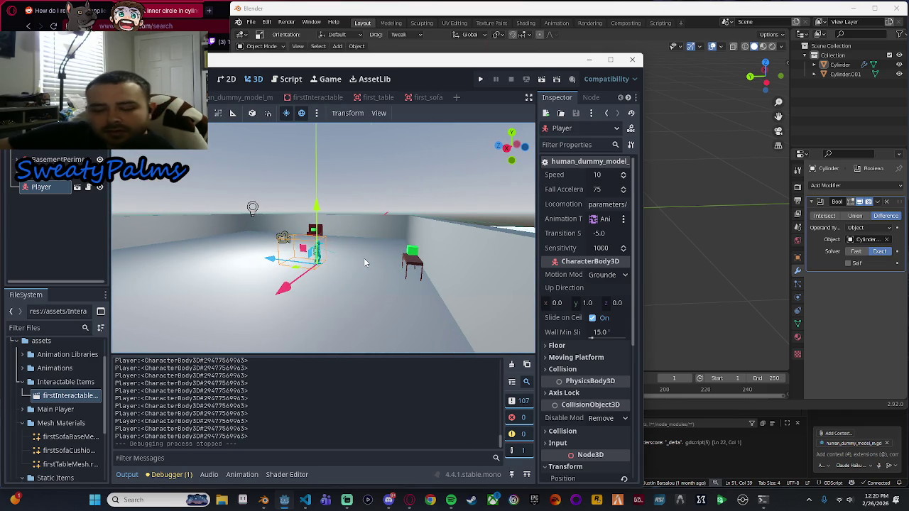
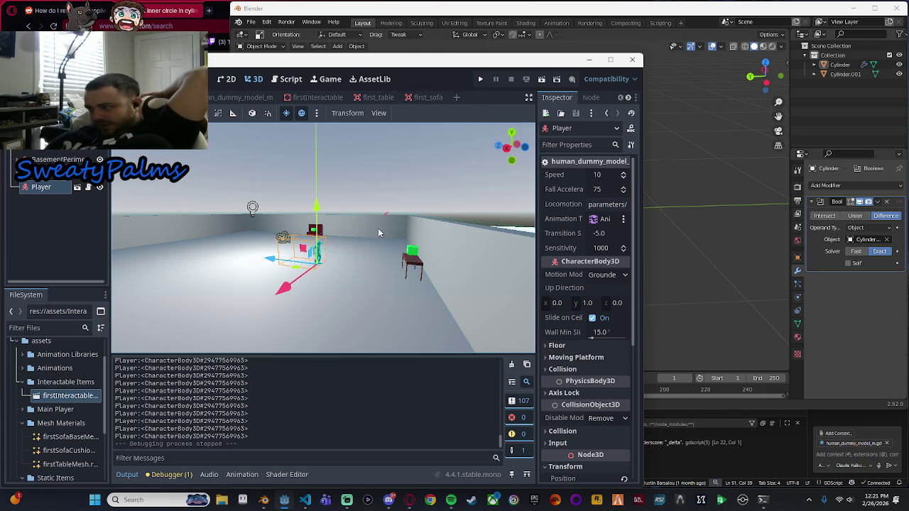
Tilt the Blender model view to a new angle, then return to Godot.
{"action": "left_click", "coordinate": [709, 226]}
{"action": "mouse_move", "coordinate": [545, 217]}
{"action": "left_mouse_down"}
{"action": "mouse_move", "coordinate": [532, 244]}
{"action": "mouse_move", "coordinate": [560, 243]}
{"action": "mouse_move", "coordinate": [568, 227]}
{"action": "left_mouse_up"}
{"action": "key", "text": "alt+Tab"}
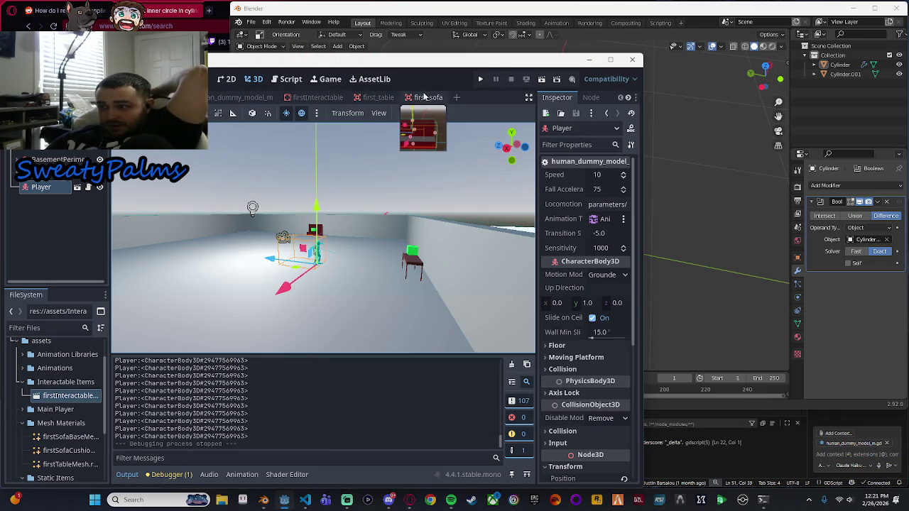
Browse the firstInteractable, first_table and human_dummy_model scenes, then open the player script externally.
{"action": "key", "text": "ctrl+Tab"}
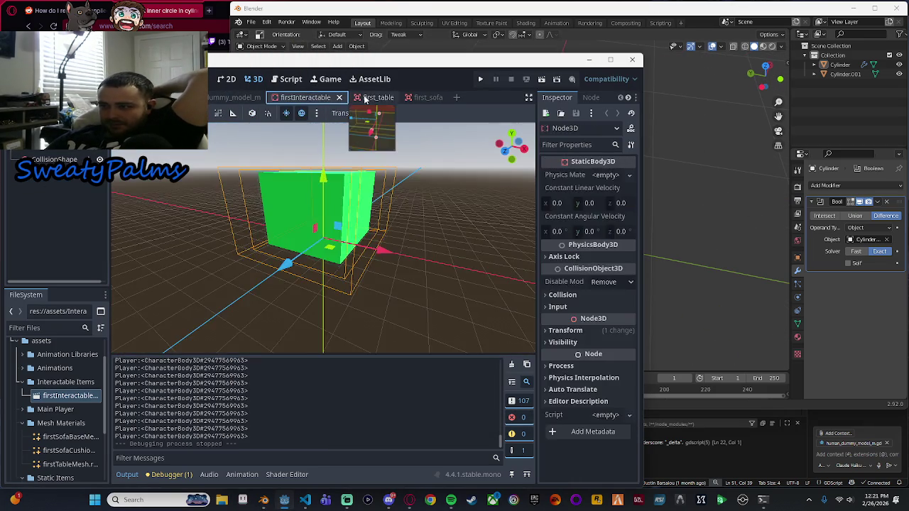
{"action": "left_click", "coordinate": [364, 99]}
{"action": "left_click", "coordinate": [305, 97]}
{"action": "left_click", "coordinate": [234, 97]}
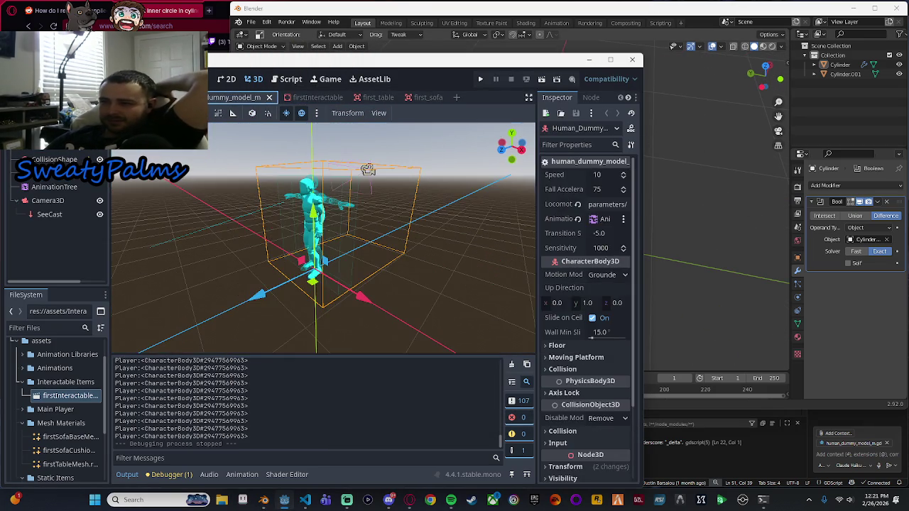
{"action": "key", "text": "ctrl+shift+Tab"}
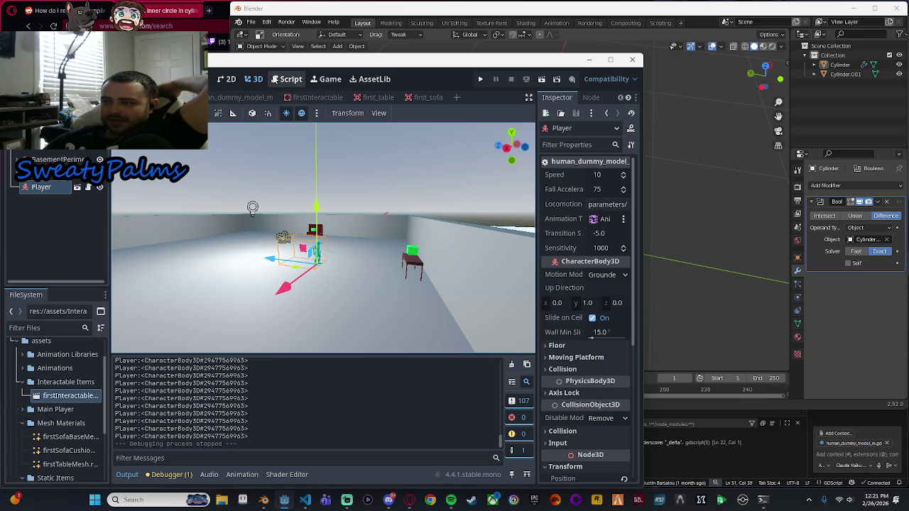
{"action": "left_click", "coordinate": [274, 78]}
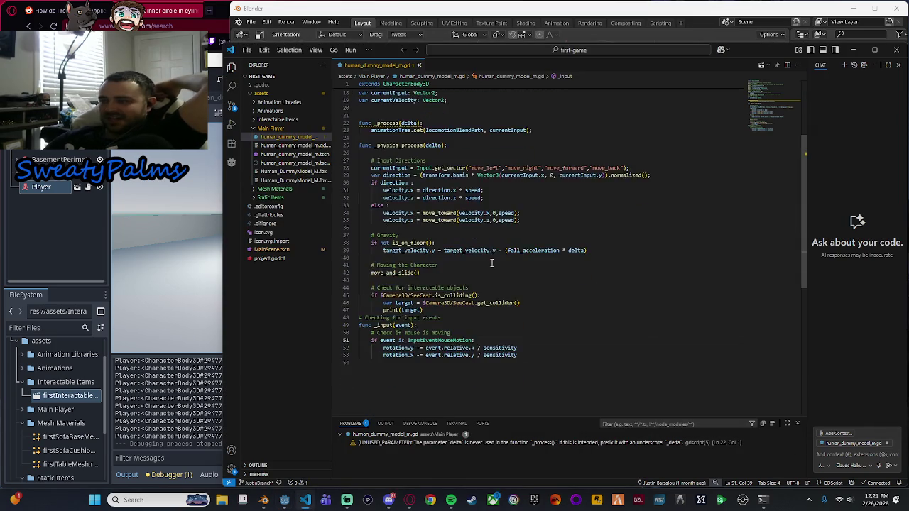
Read through human_dummy_model.gd's movement and raycast code, then go back to the Godot room scene.
{"action": "scroll", "coordinate": [491, 263], "scroll_direction": "down", "scroll_amount": 2}
{"action": "scroll", "coordinate": [515, 257], "scroll_direction": "up", "scroll_amount": 2}
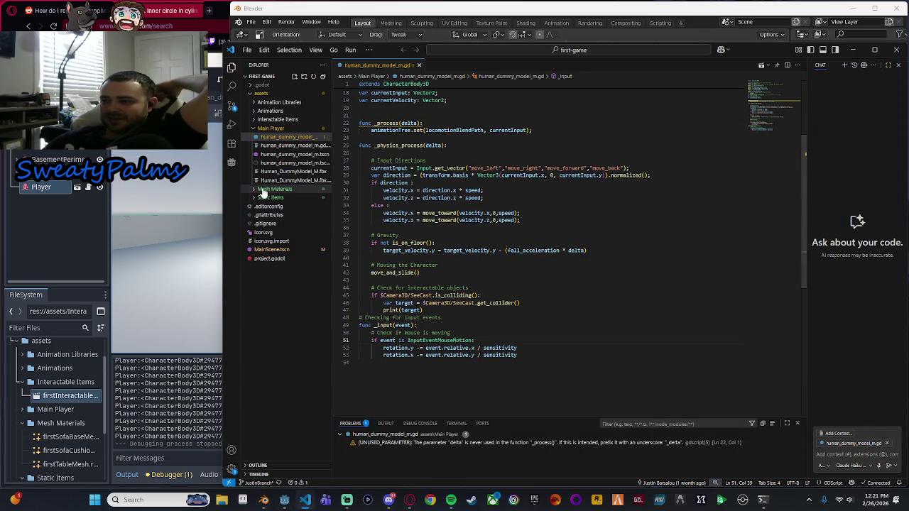
{"action": "scroll", "coordinate": [477, 178], "scroll_direction": "up", "scroll_amount": 5}
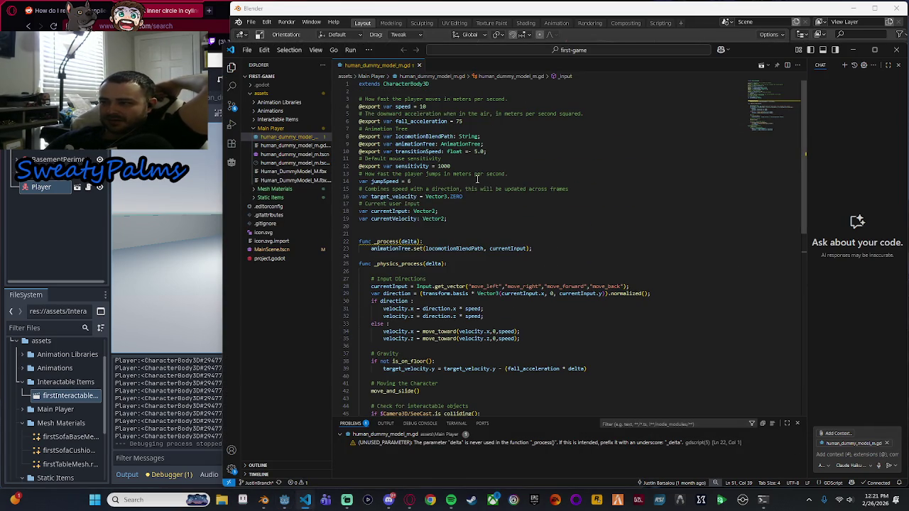
{"action": "scroll", "coordinate": [474, 223], "scroll_direction": "down", "scroll_amount": 2}
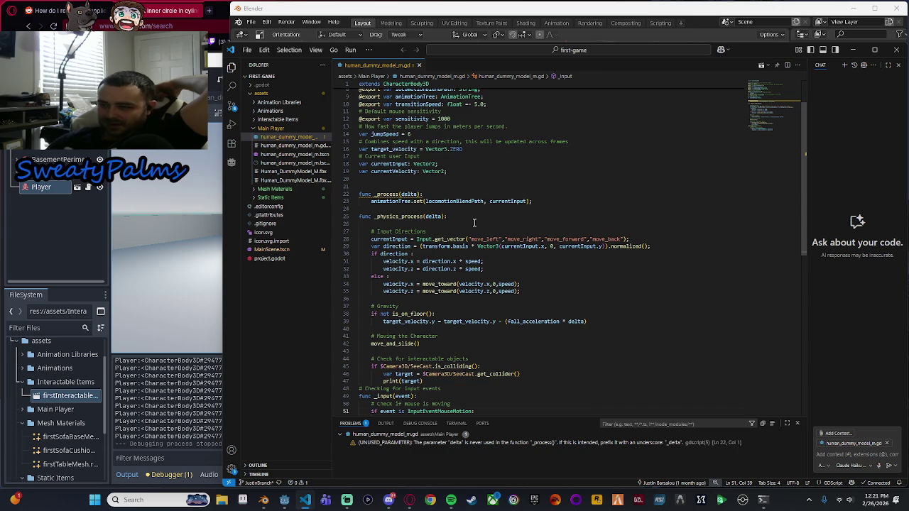
{"action": "scroll", "coordinate": [548, 337], "scroll_direction": "down", "scroll_amount": 3}
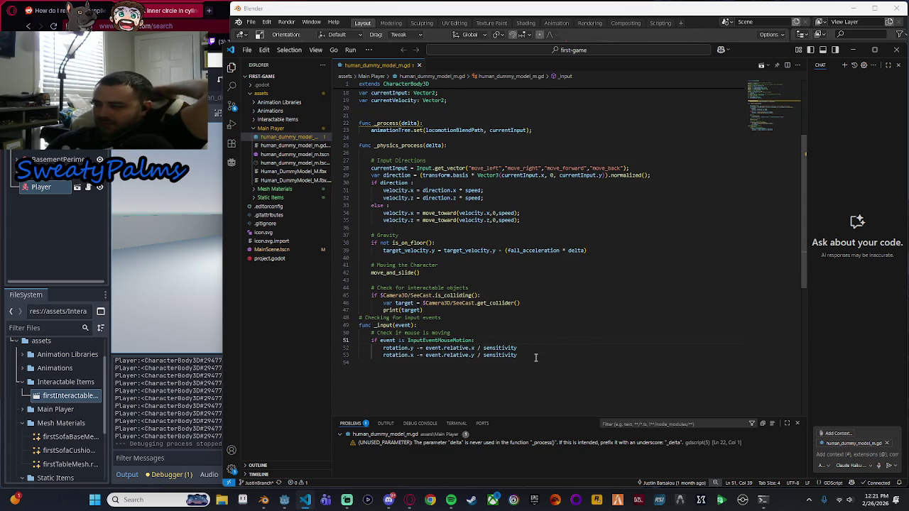
{"action": "left_click", "coordinate": [79, 239]}
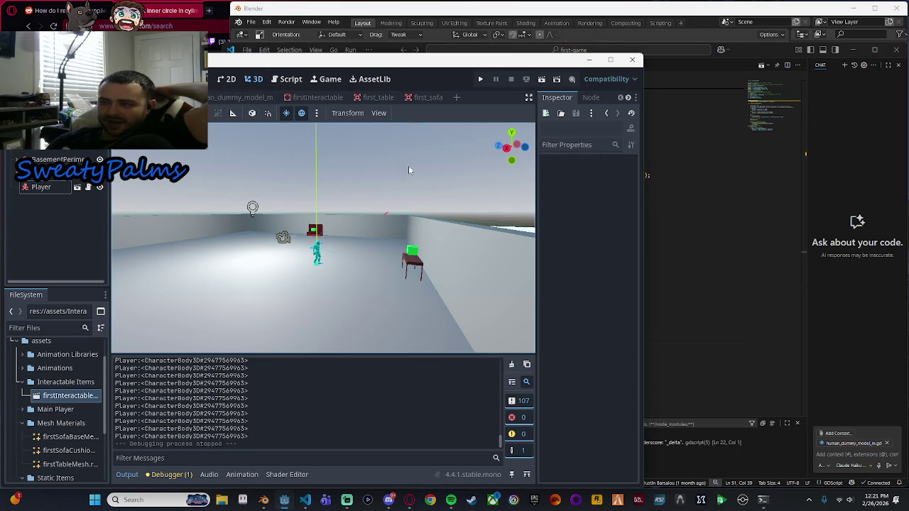
{"action": "key", "text": "alt+Tab"}
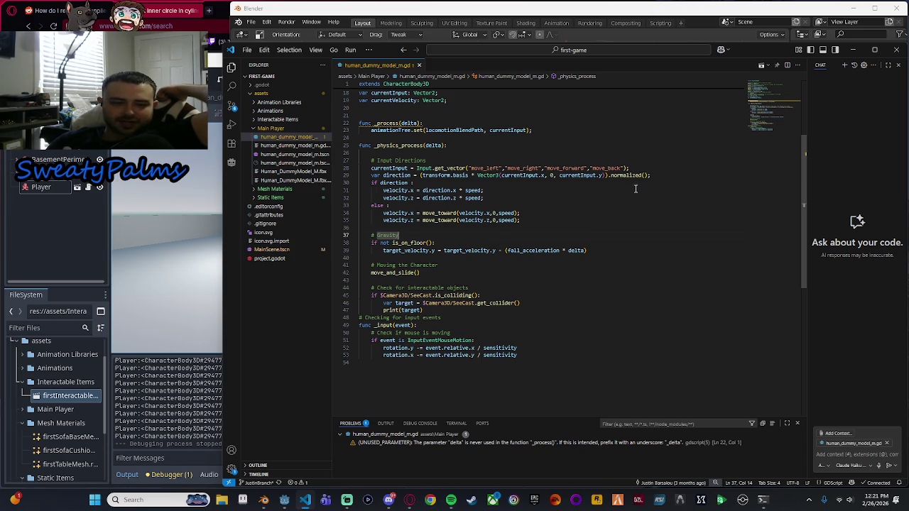
{"action": "mouse_move", "coordinate": [493, 133]}
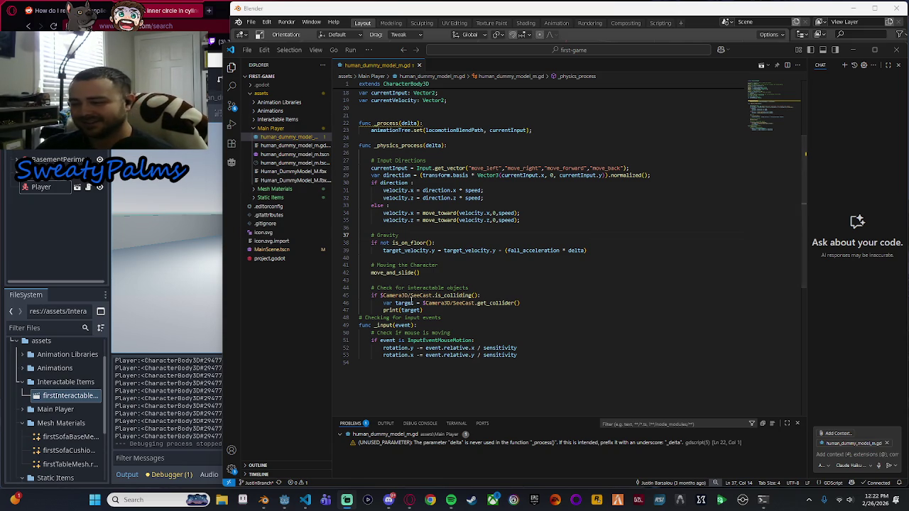
{"action": "key", "text": "alt+Tab"}
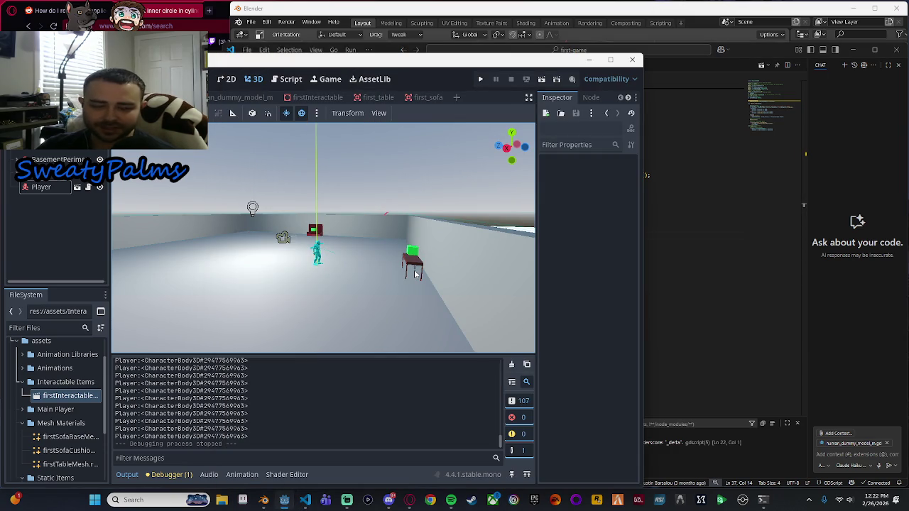
Zoom the room scene's 3D view out and back in, then return to the player script in VS Code.
{"action": "left_click", "coordinate": [716, 15]}
{"action": "left_click", "coordinate": [114, 196]}
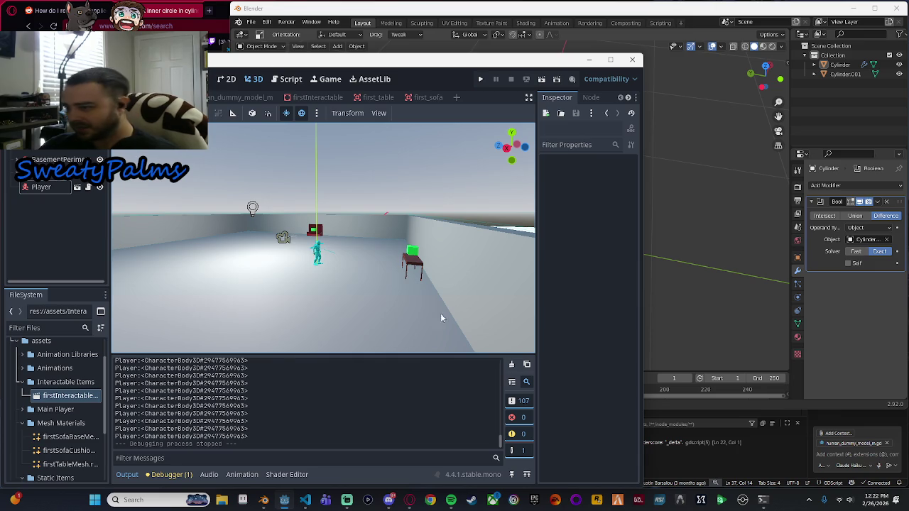
{"action": "scroll", "coordinate": [440, 318], "scroll_direction": "down", "scroll_amount": 5}
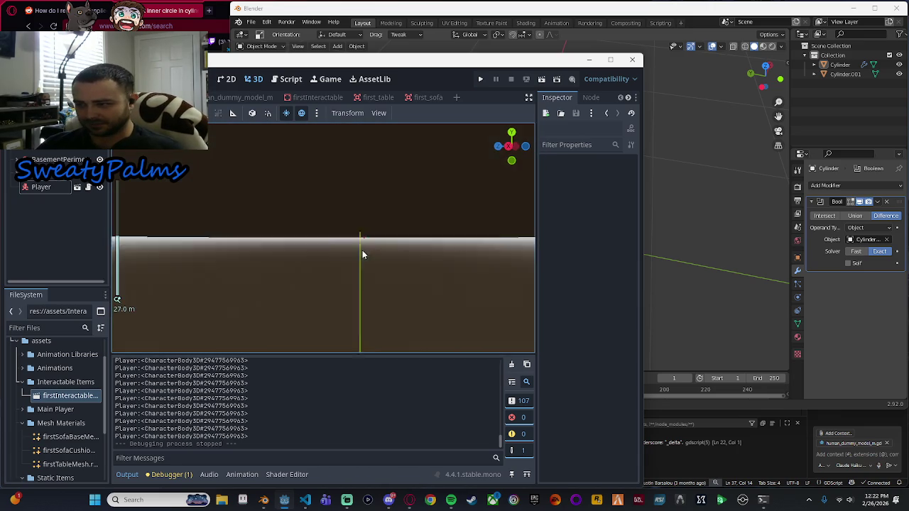
{"action": "scroll", "coordinate": [354, 257], "scroll_direction": "up", "scroll_amount": 5}
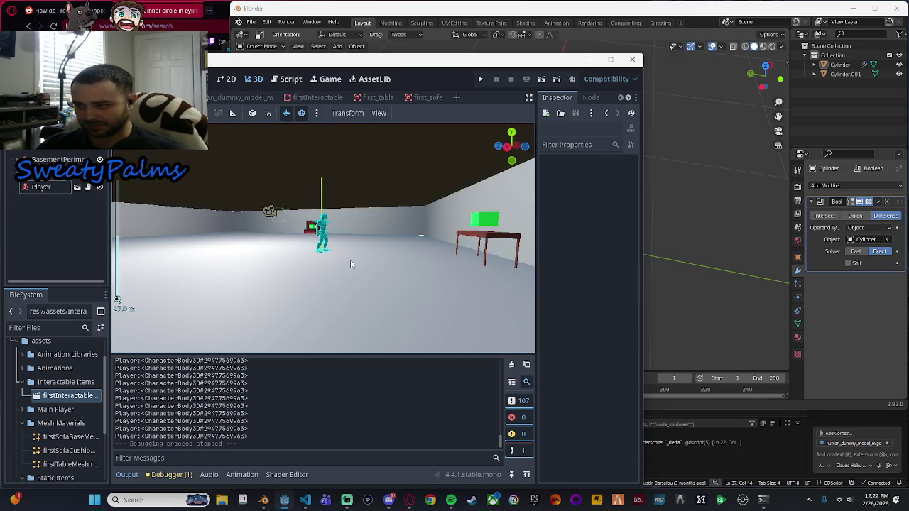
{"action": "left_click", "coordinate": [690, 469]}
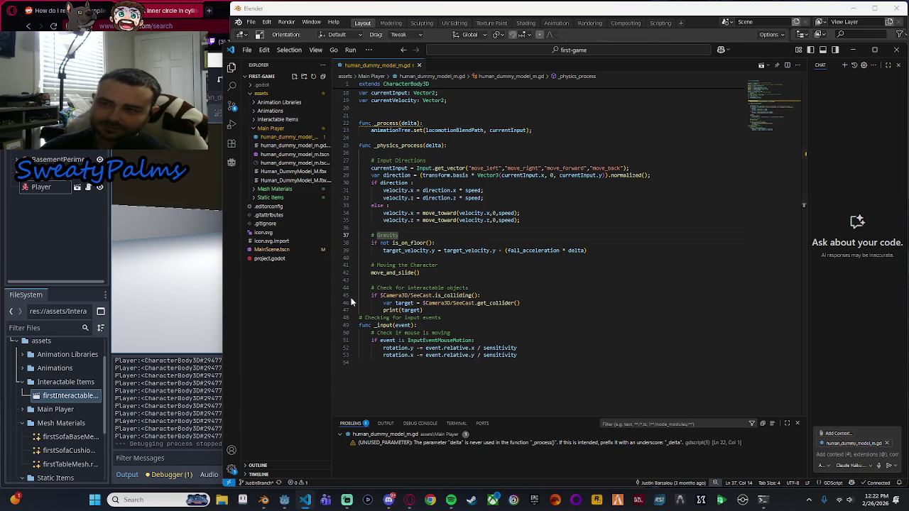
Bring up Opera and merge the Speed Dial tab into the main browser window.
{"action": "key", "text": "alt+Tab"}
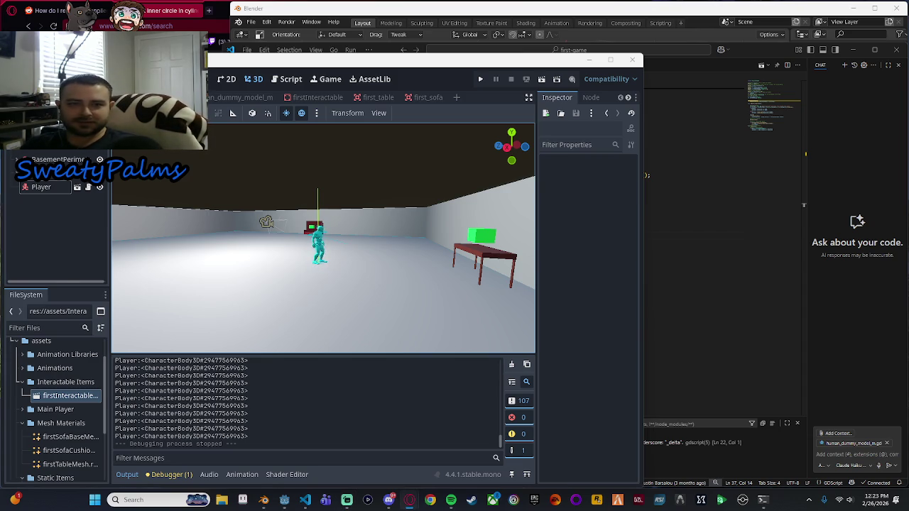
{"action": "left_click", "coordinate": [409, 499]}
{"action": "mouse_move", "coordinate": [355, 94]}
{"action": "left_mouse_down"}
{"action": "mouse_move", "coordinate": [178, 24]}
{"action": "mouse_move", "coordinate": [224, 14]}
{"action": "left_mouse_up"}
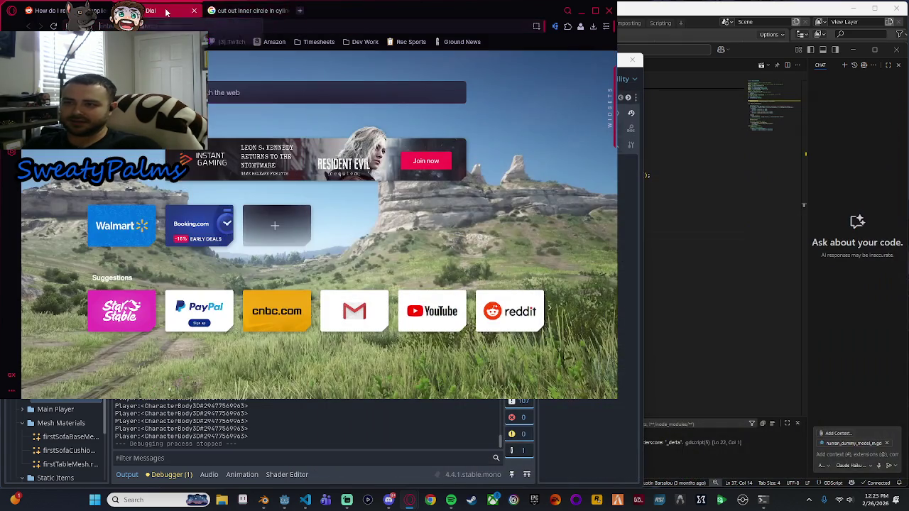
Search 'eastern conference standings' and expand the card to list all 15 Eastern teams.
{"action": "left_click", "coordinate": [282, 25]}
{"action": "type", "text": "east"}
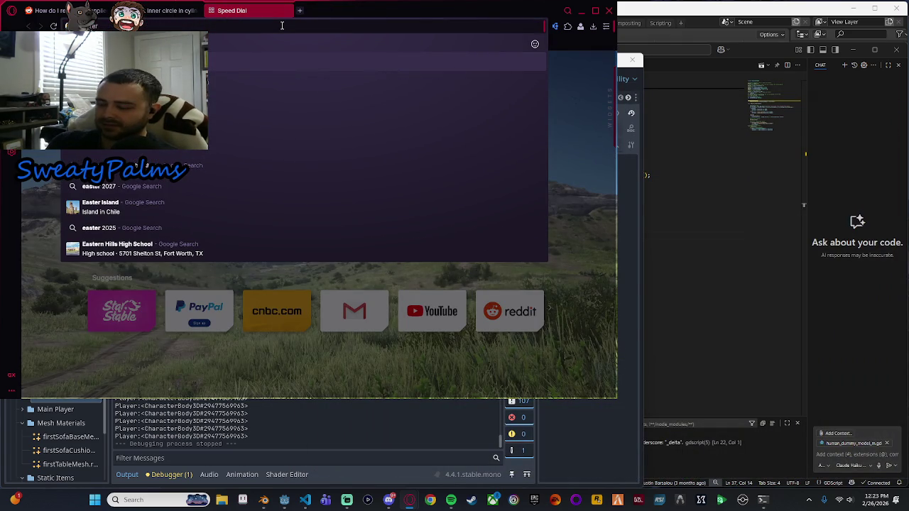
{"action": "type", "text": "ern conference standings"}
{"action": "key", "text": "Return"}
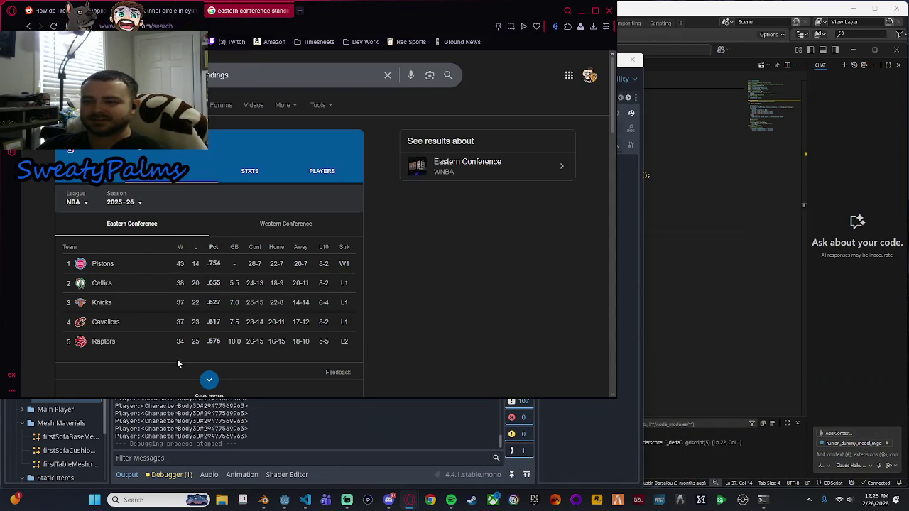
{"action": "left_click", "coordinate": [206, 377]}
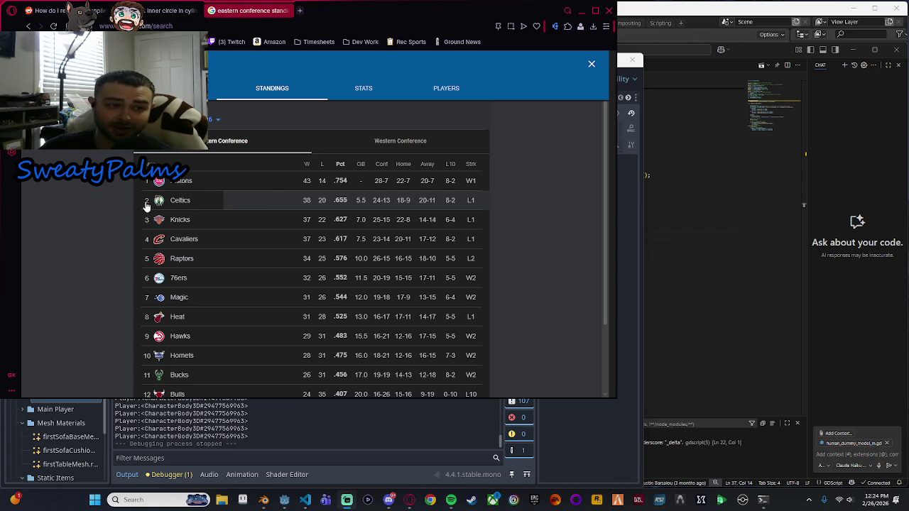
{"action": "mouse_move", "coordinate": [353, 12]}
{"action": "left_mouse_down"}
{"action": "mouse_move", "coordinate": [367, 18]}
{"action": "mouse_move", "coordinate": [357, 14]}
{"action": "left_mouse_up"}
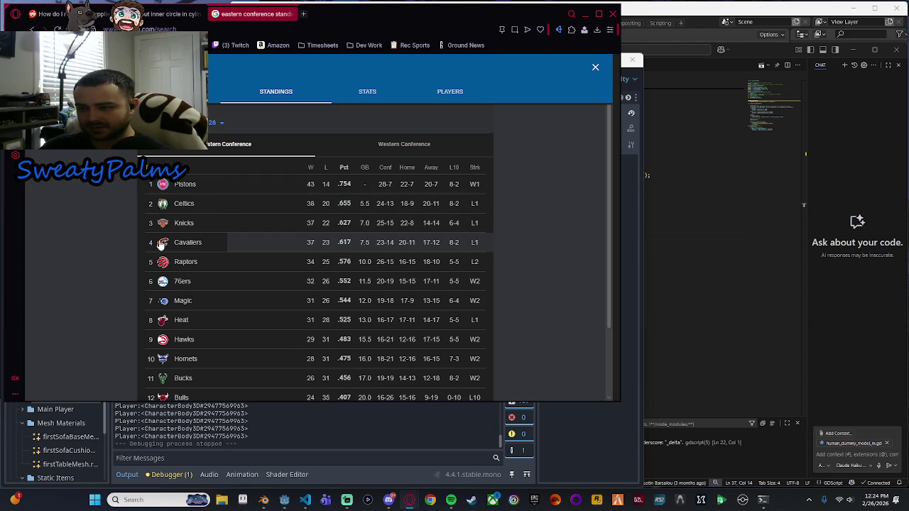
{"action": "scroll", "coordinate": [91, 256], "scroll_direction": "down", "scroll_amount": 2}
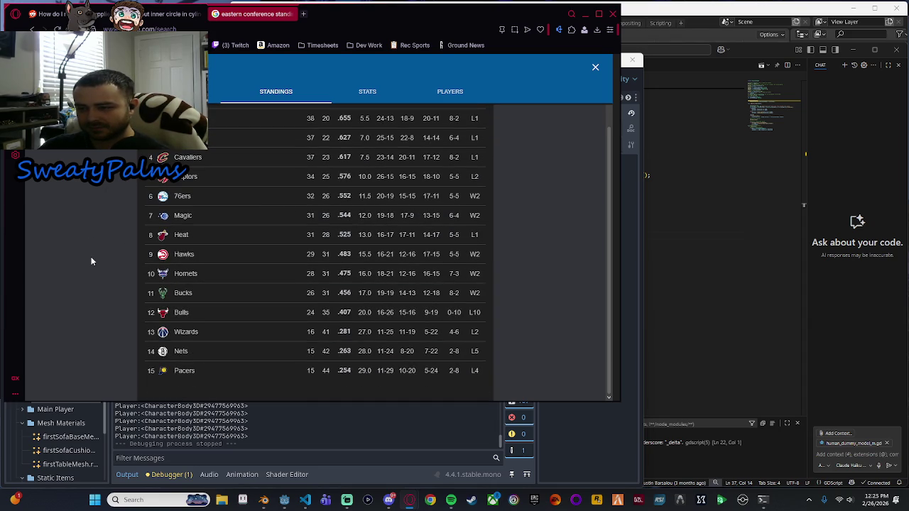
{"action": "scroll", "coordinate": [92, 260], "scroll_direction": "up", "scroll_amount": 2}
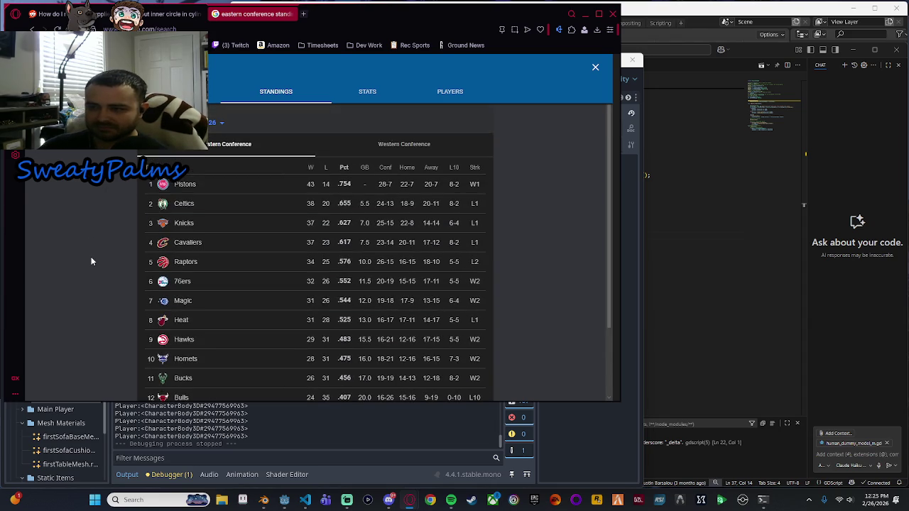
{"action": "scroll", "coordinate": [113, 250], "scroll_direction": "down", "scroll_amount": 1}
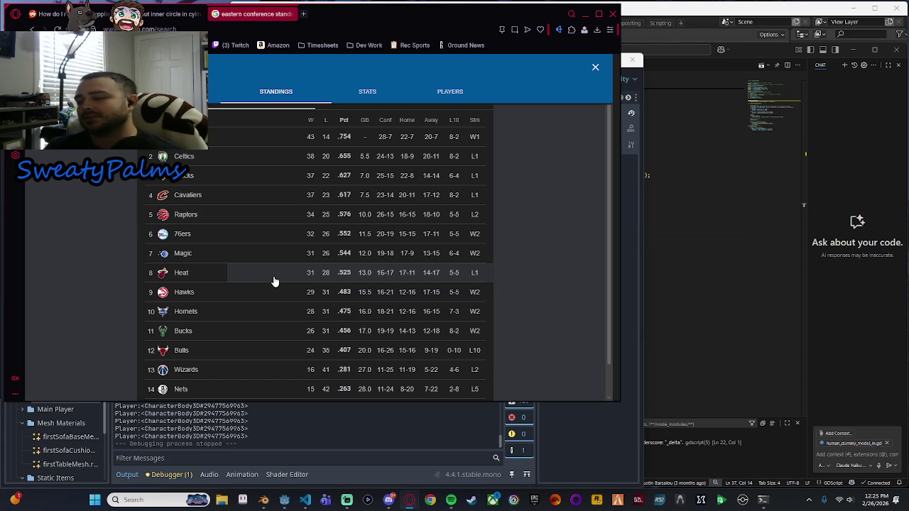
View the Cavaliers team page's roster and schedule, then close it.
{"action": "left_click", "coordinate": [192, 195]}
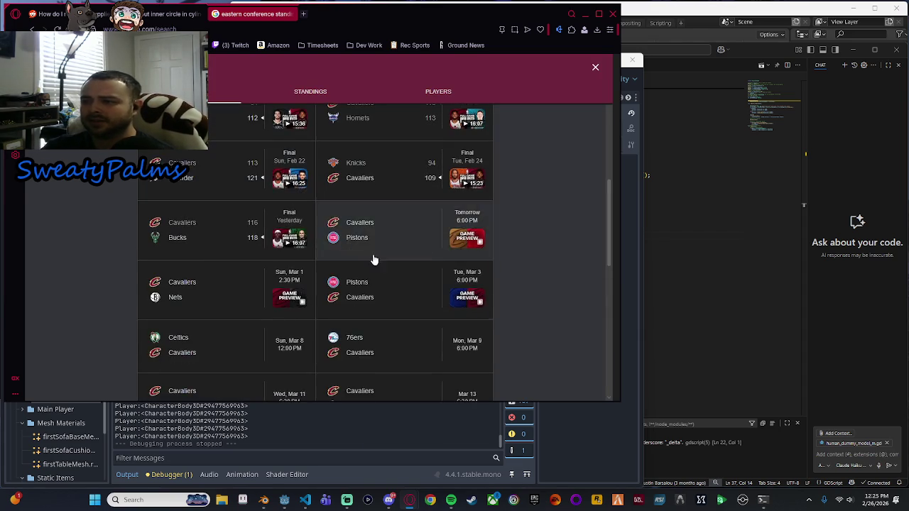
{"action": "left_click", "coordinate": [437, 94]}
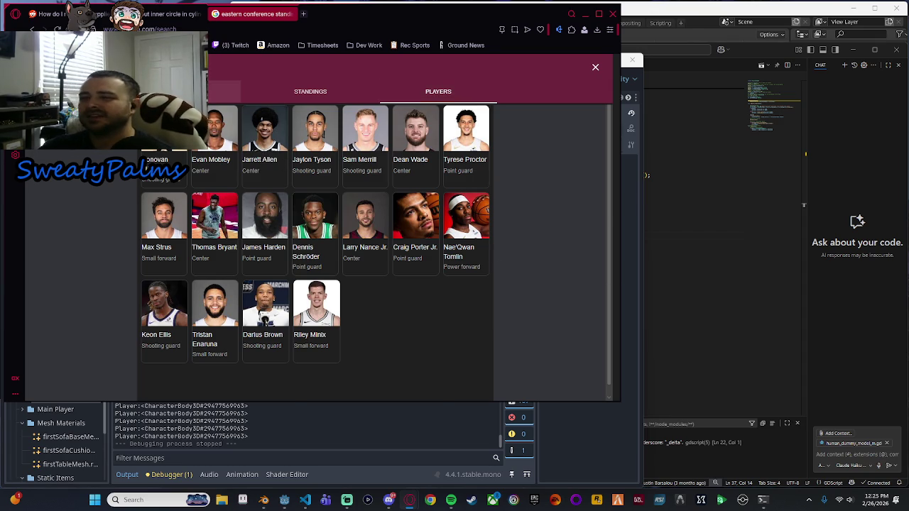
{"action": "left_click", "coordinate": [213, 92]}
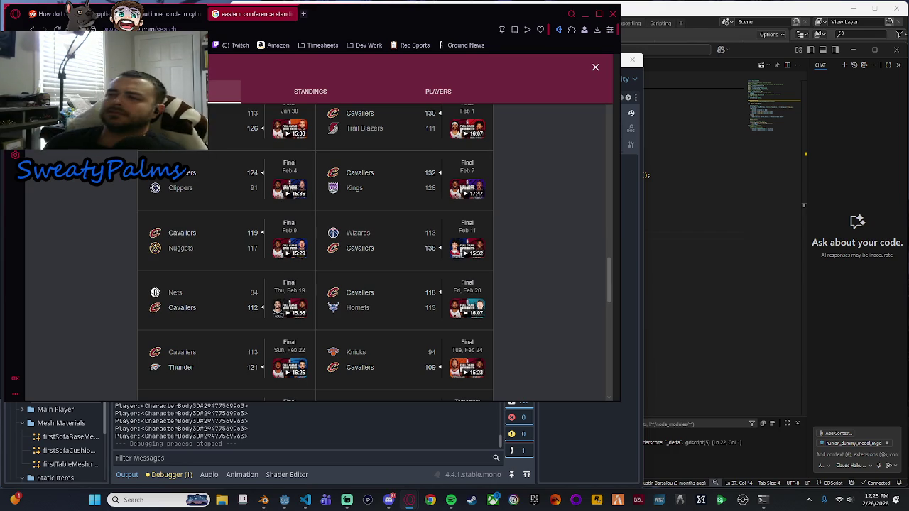
{"action": "scroll", "coordinate": [331, 232], "scroll_direction": "up", "scroll_amount": 5}
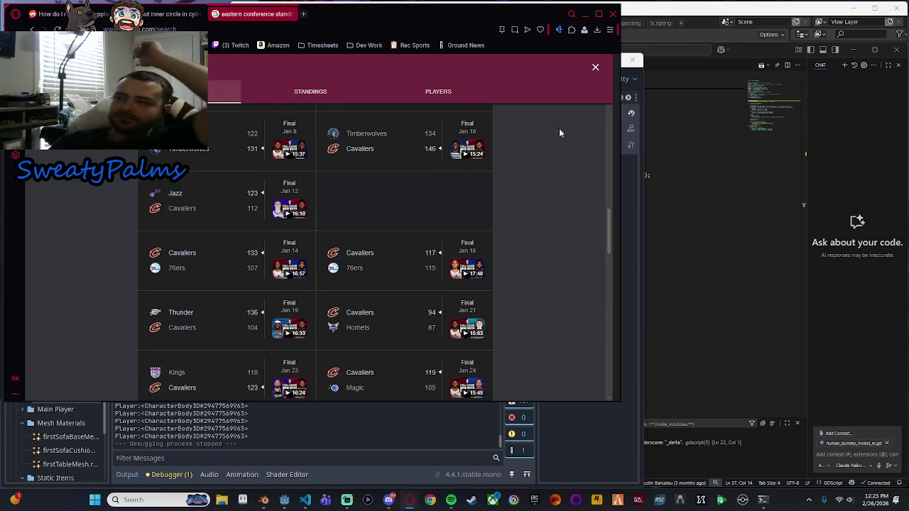
{"action": "left_click", "coordinate": [589, 70]}
Open the full NBA standings and scroll the Eastern Conference table.
{"action": "left_click", "coordinate": [213, 380]}
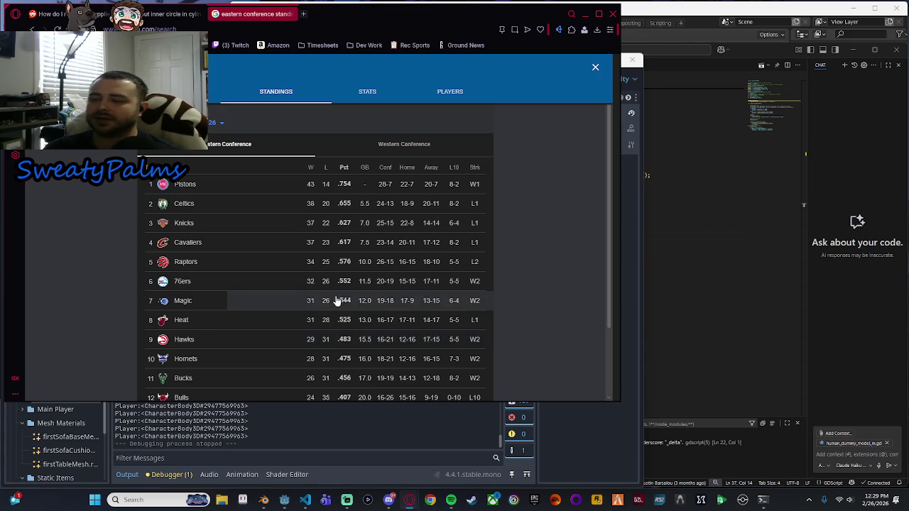
{"action": "scroll", "coordinate": [330, 294], "scroll_direction": "down", "scroll_amount": 2}
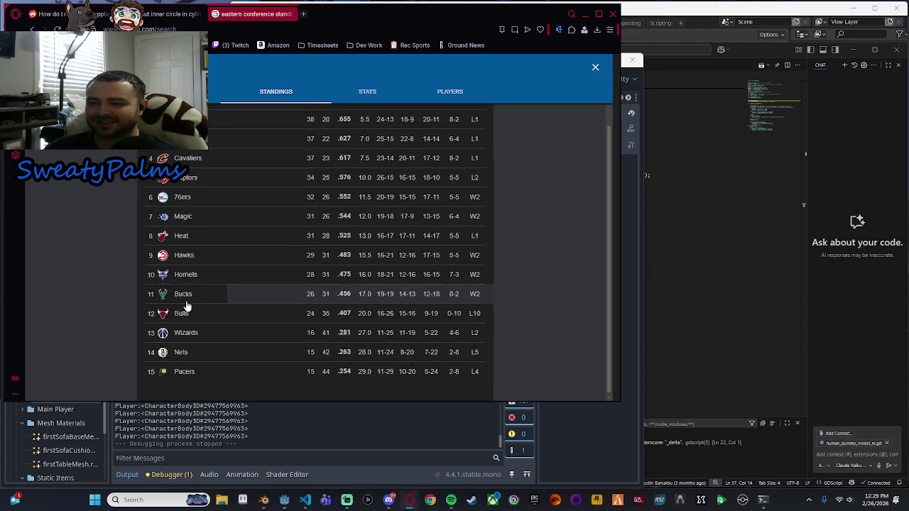
{"action": "scroll", "coordinate": [192, 308], "scroll_direction": "up", "scroll_amount": 3}
Switch to the Western Conference standings and open the Pelicans' player roster.
{"action": "left_click", "coordinate": [408, 149]}
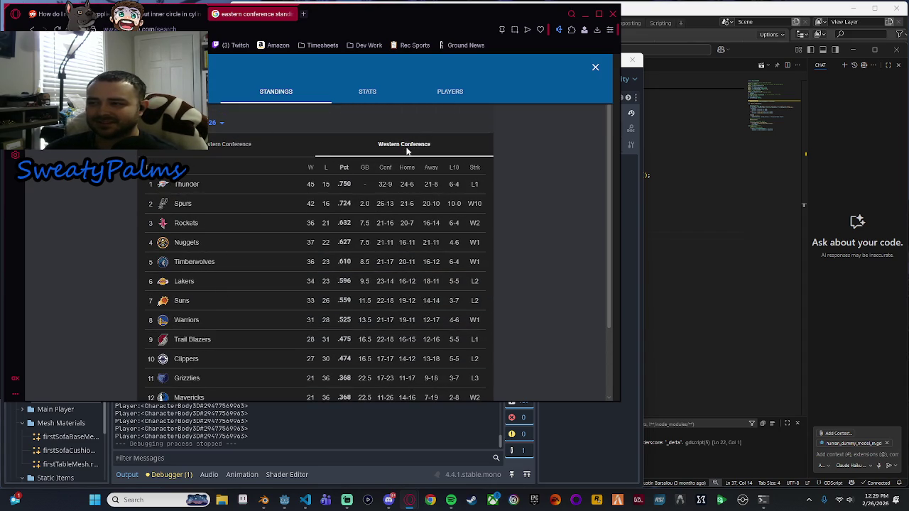
{"action": "scroll", "coordinate": [254, 270], "scroll_direction": "down", "scroll_amount": 2}
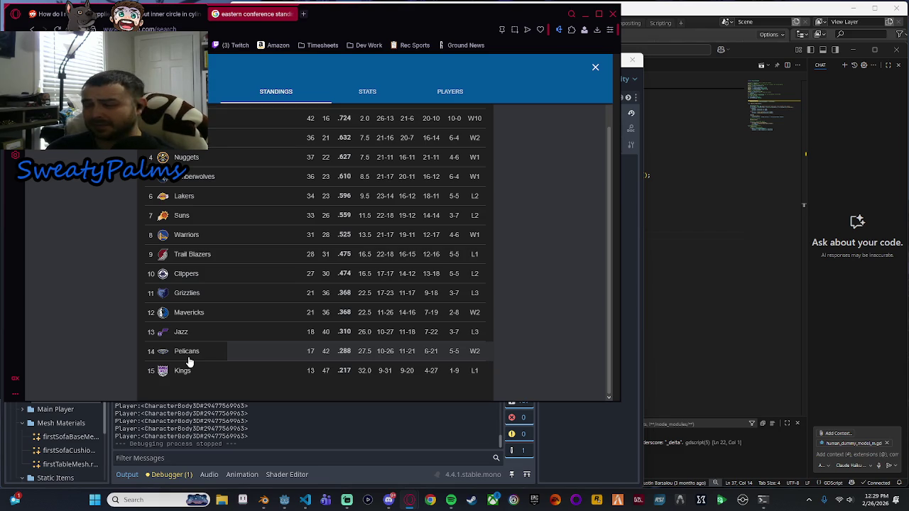
{"action": "left_click", "coordinate": [189, 352]}
{"action": "left_click", "coordinate": [455, 91]}
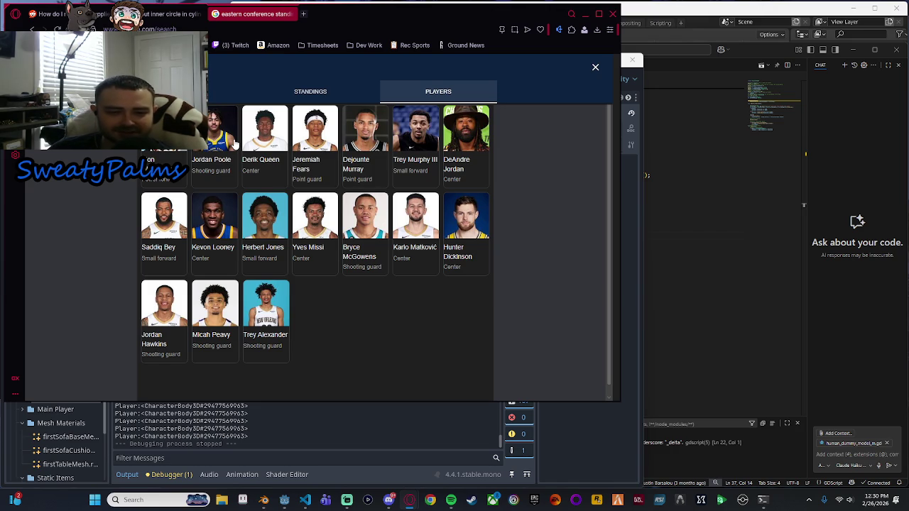
From the expanded standings, view the 76ers player roster, then close it.
{"action": "key", "text": "Escape"}
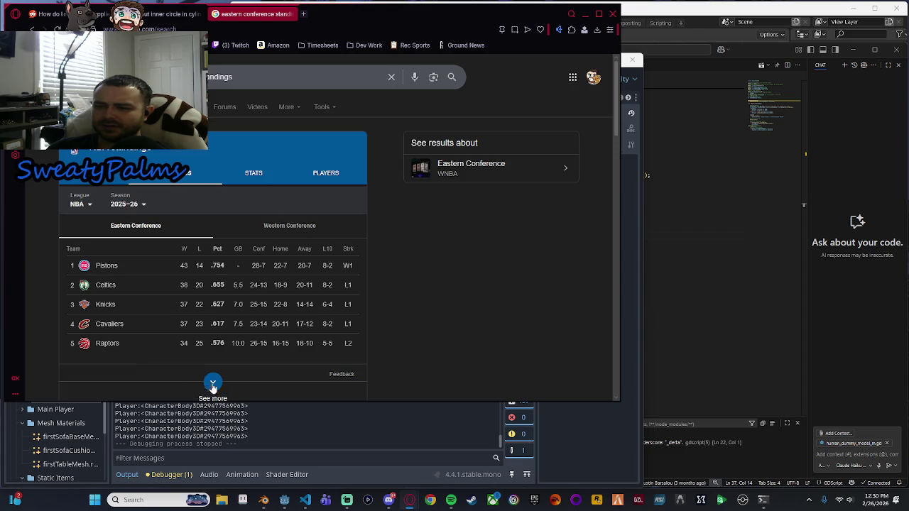
{"action": "left_click", "coordinate": [212, 388]}
{"action": "left_click", "coordinate": [195, 291]}
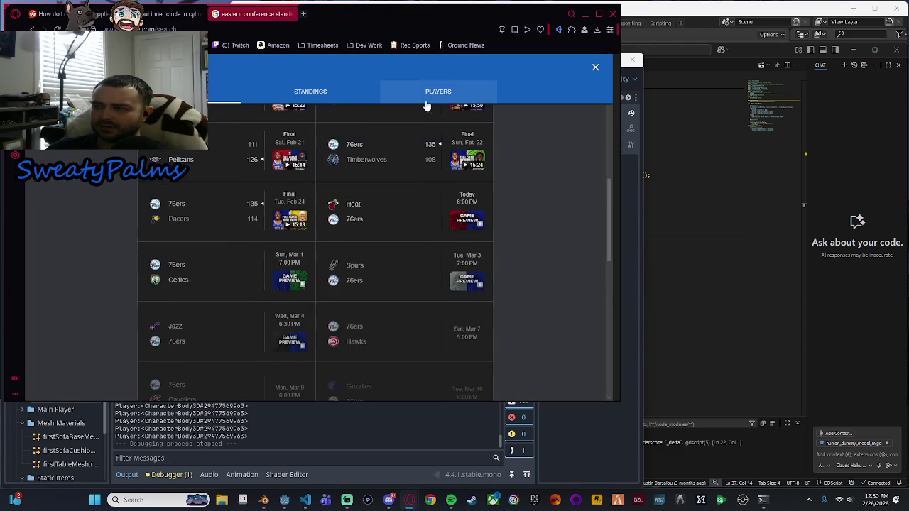
{"action": "left_click", "coordinate": [427, 103]}
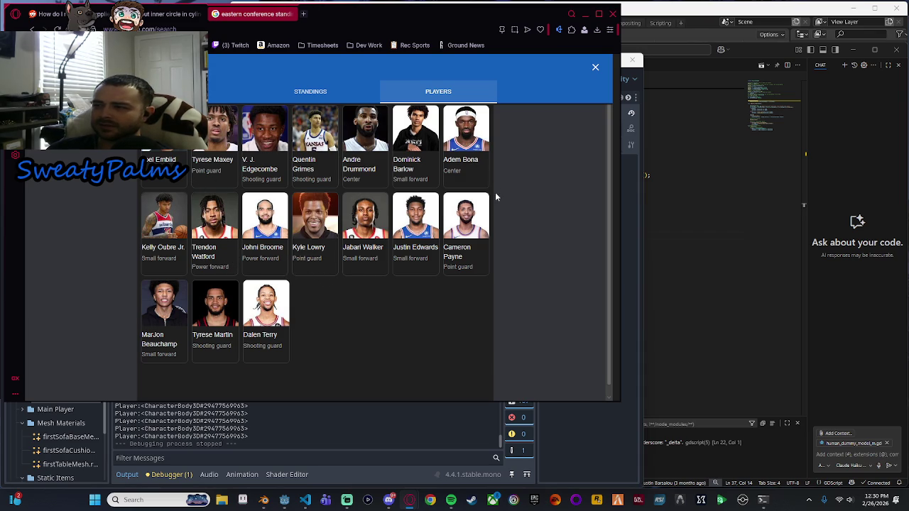
{"action": "left_click", "coordinate": [595, 67]}
Reopen the standings, switch to Western Conference, and show the Pelicans player roster.
{"action": "scroll", "coordinate": [212, 284], "scroll_direction": "down", "scroll_amount": 1}
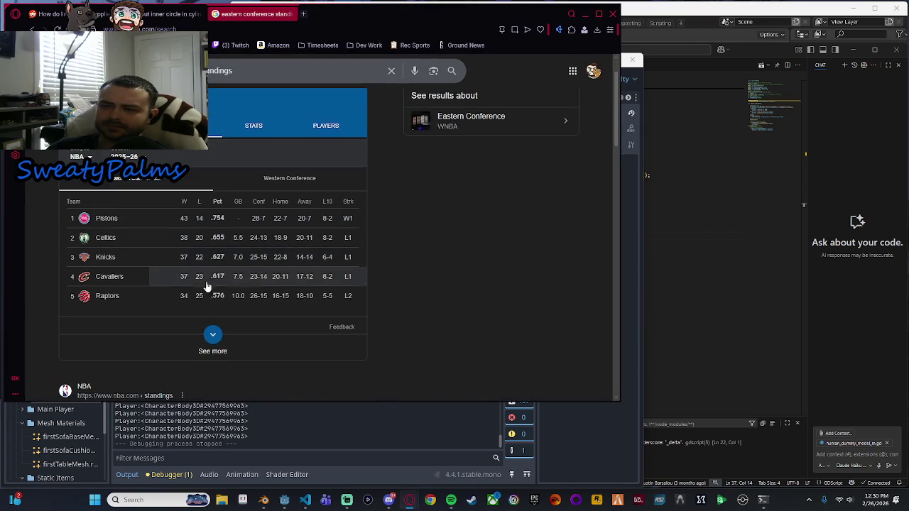
{"action": "left_click", "coordinate": [215, 330]}
{"action": "scroll", "coordinate": [220, 282], "scroll_direction": "down", "scroll_amount": 3}
{"action": "scroll", "coordinate": [260, 280], "scroll_direction": "up", "scroll_amount": 3}
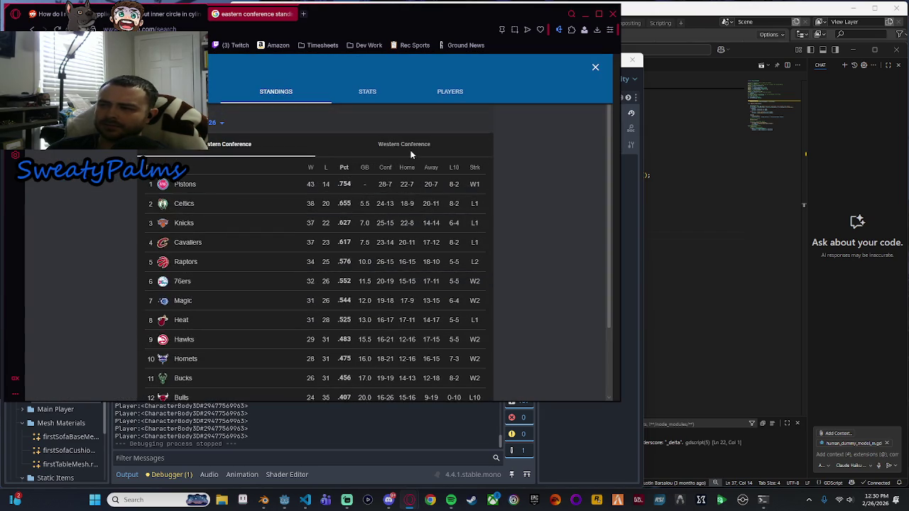
{"action": "left_click", "coordinate": [412, 149]}
{"action": "scroll", "coordinate": [298, 320], "scroll_direction": "down", "scroll_amount": 5}
{"action": "left_click", "coordinate": [196, 350]}
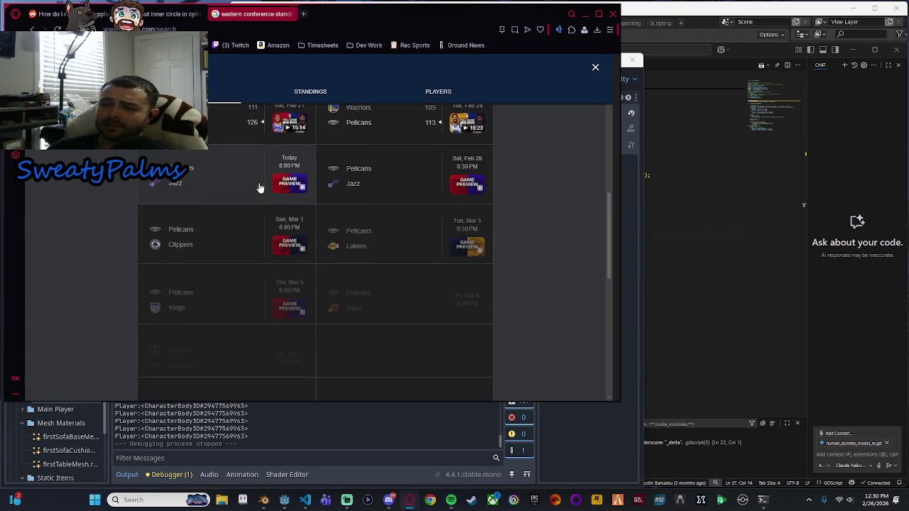
{"action": "left_click", "coordinate": [454, 100]}
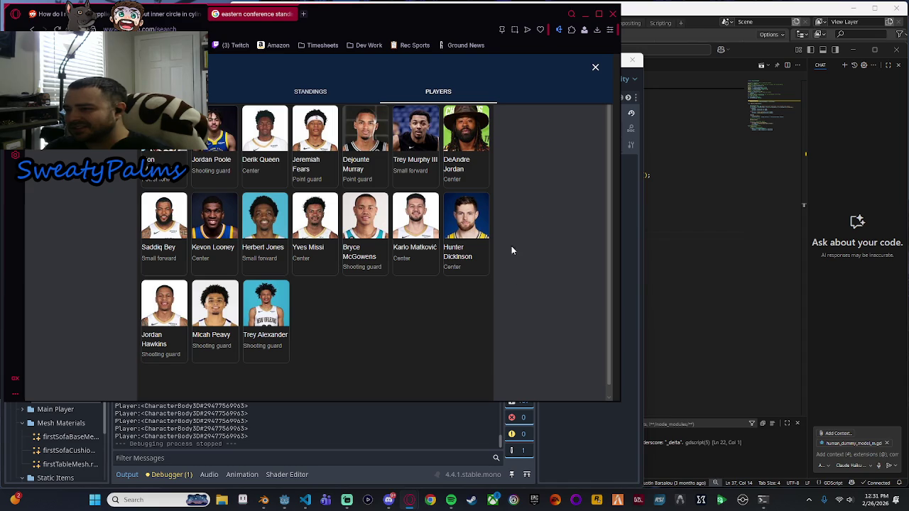
Close the roster, browse the sports panel, then reopen the Pelicans roster via Western standings.
{"action": "left_click", "coordinate": [595, 67]}
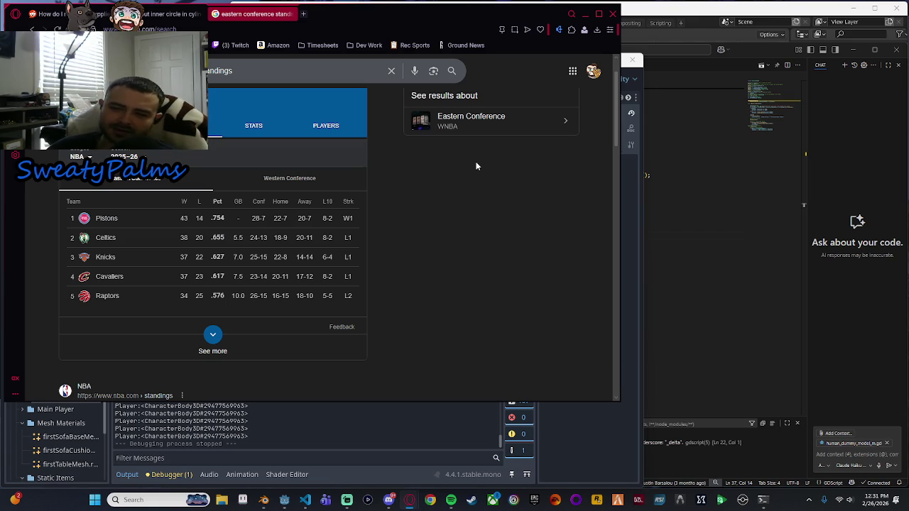
{"action": "left_click", "coordinate": [352, 125]}
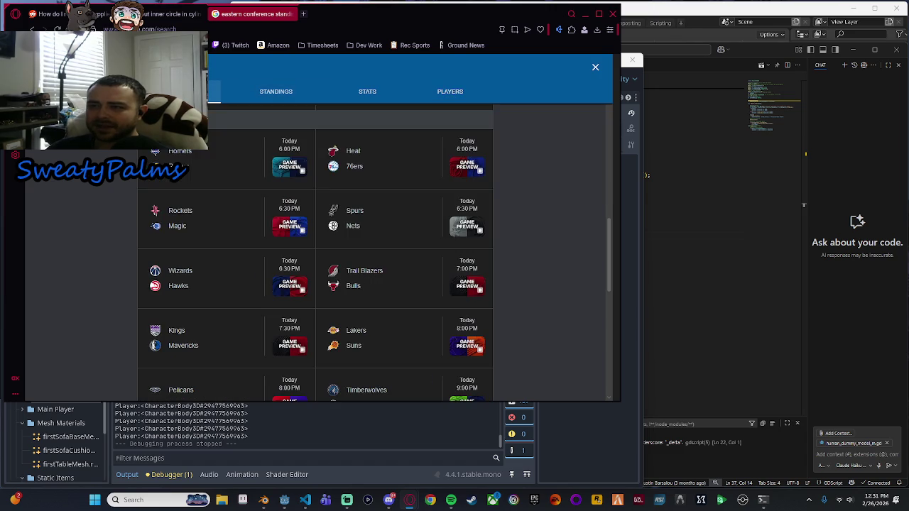
{"action": "key", "text": "alt+Left"}
{"action": "left_click", "coordinate": [595, 67]}
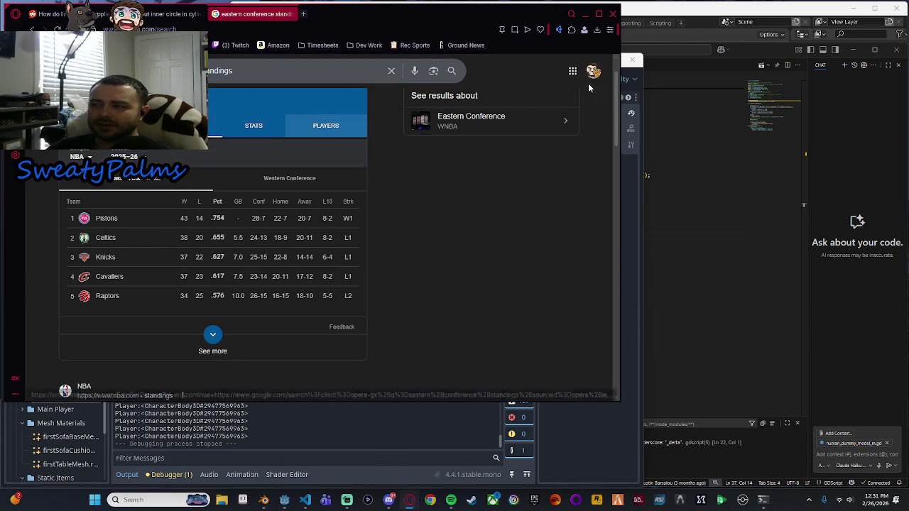
{"action": "left_click", "coordinate": [211, 348]}
{"action": "scroll", "coordinate": [241, 348], "scroll_direction": "down", "scroll_amount": 3}
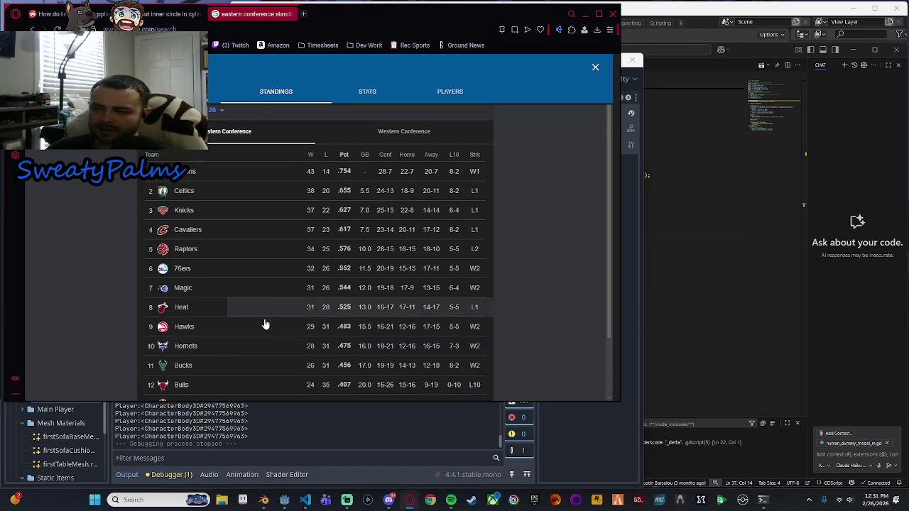
{"action": "scroll", "coordinate": [338, 184], "scroll_direction": "up", "scroll_amount": 3}
{"action": "left_click", "coordinate": [404, 144]}
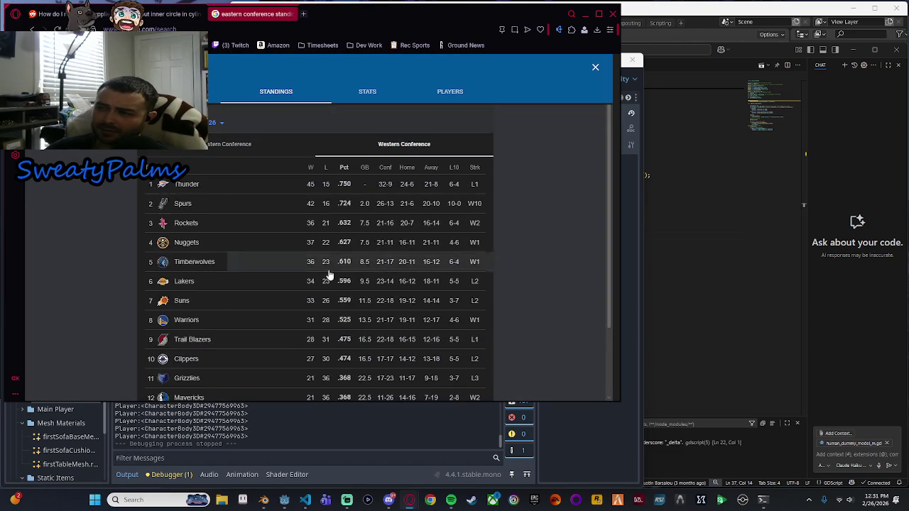
{"action": "scroll", "coordinate": [209, 334], "scroll_direction": "down", "scroll_amount": 3}
{"action": "left_click", "coordinate": [193, 349]}
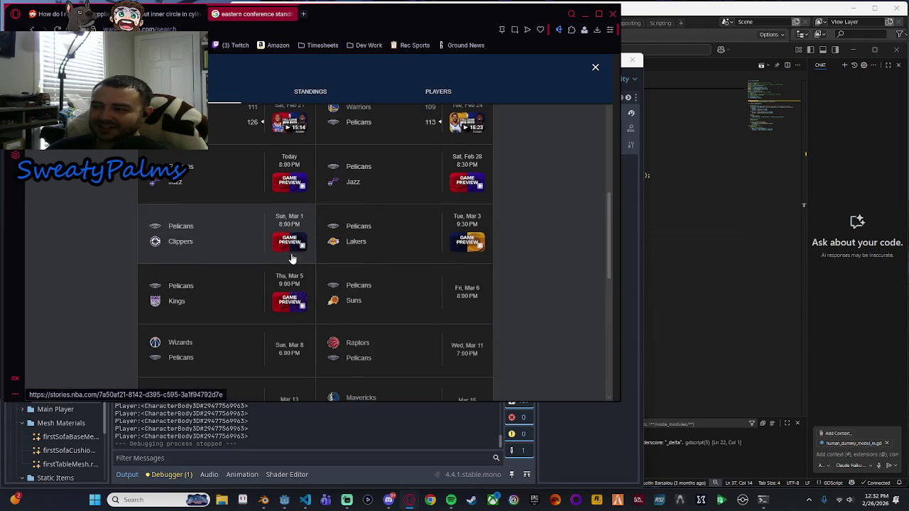
{"action": "scroll", "coordinate": [390, 209], "scroll_direction": "up", "scroll_amount": 5}
{"action": "left_click", "coordinate": [429, 93]}
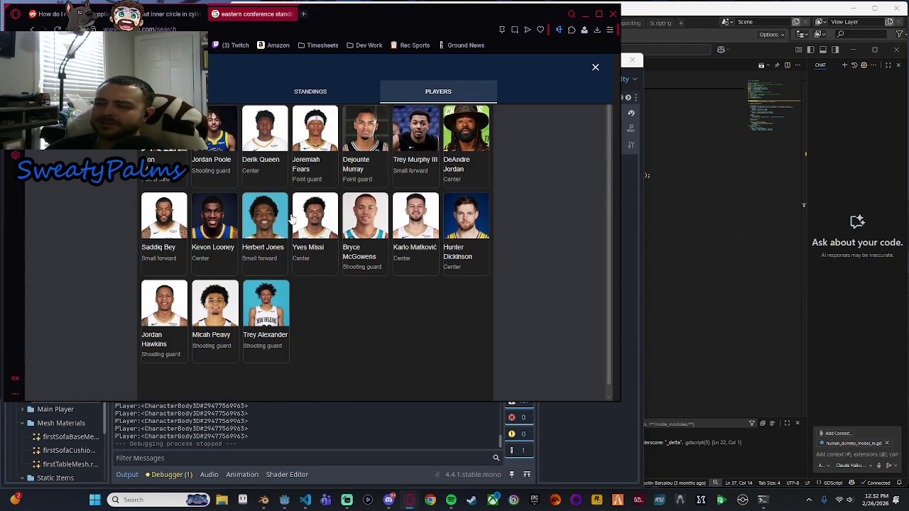
Look up a few Pelicans players' results, then go back to the Western Conference standings.
{"action": "left_click", "coordinate": [218, 153]}
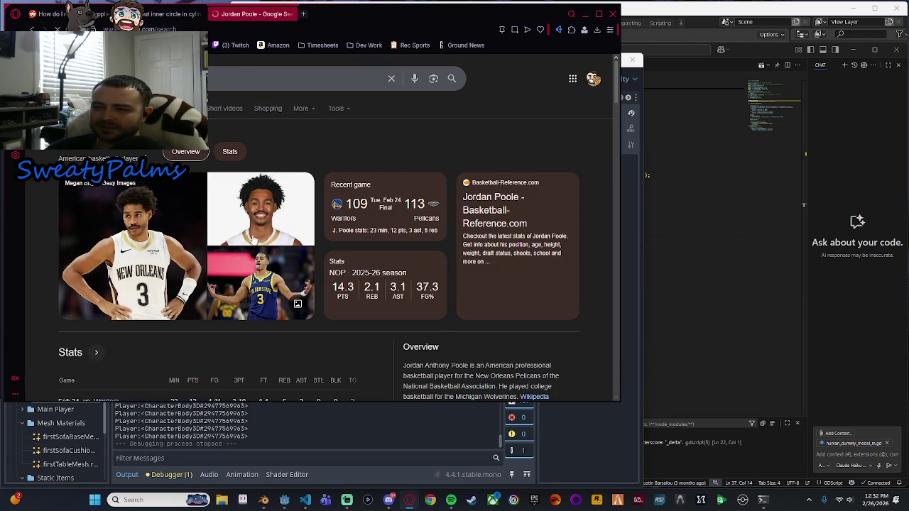
{"action": "key", "text": "alt+Left"}
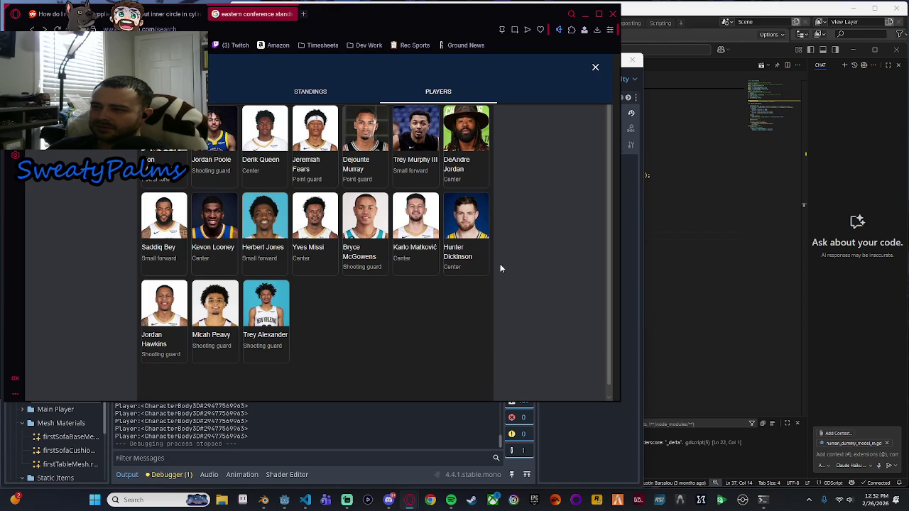
{"action": "left_click", "coordinate": [357, 132]}
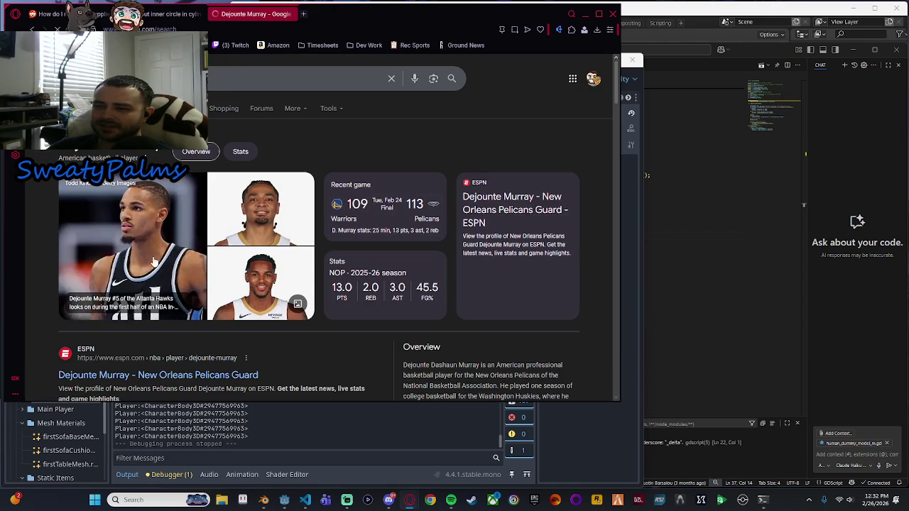
{"action": "key", "text": "alt+Left"}
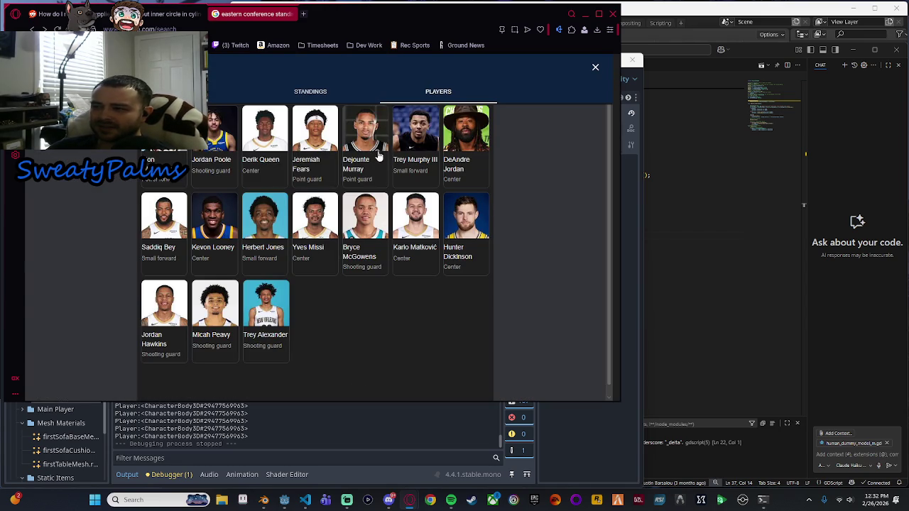
{"action": "left_click", "coordinate": [376, 157]}
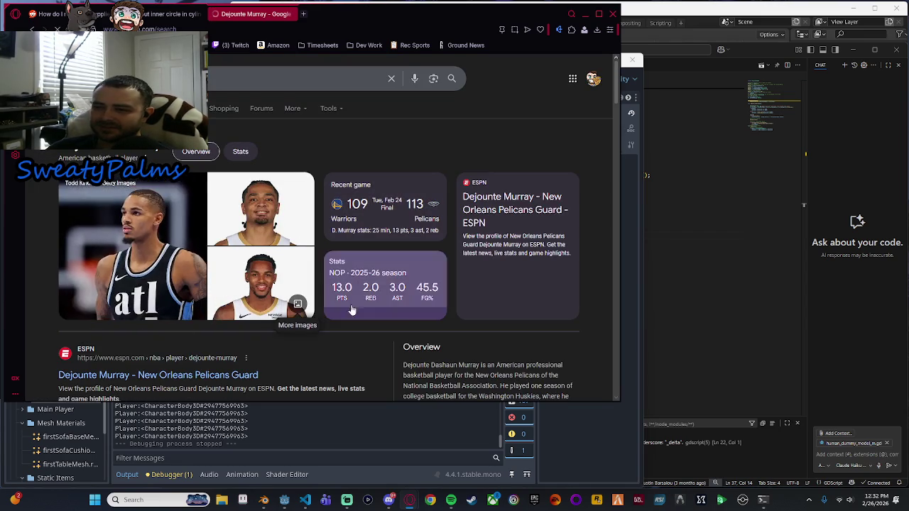
{"action": "scroll", "coordinate": [396, 301], "scroll_direction": "down", "scroll_amount": 3}
{"action": "scroll", "coordinate": [396, 301], "scroll_direction": "up", "scroll_amount": 3}
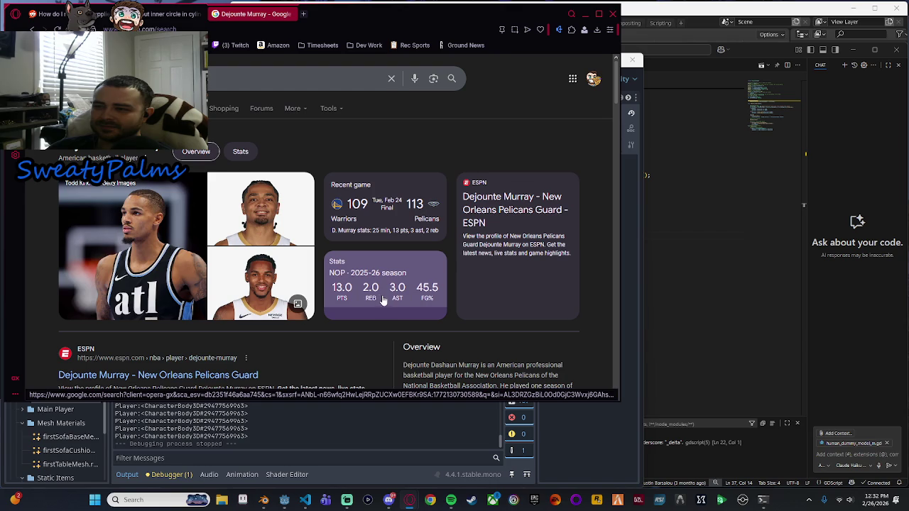
{"action": "key", "text": "alt+Left"}
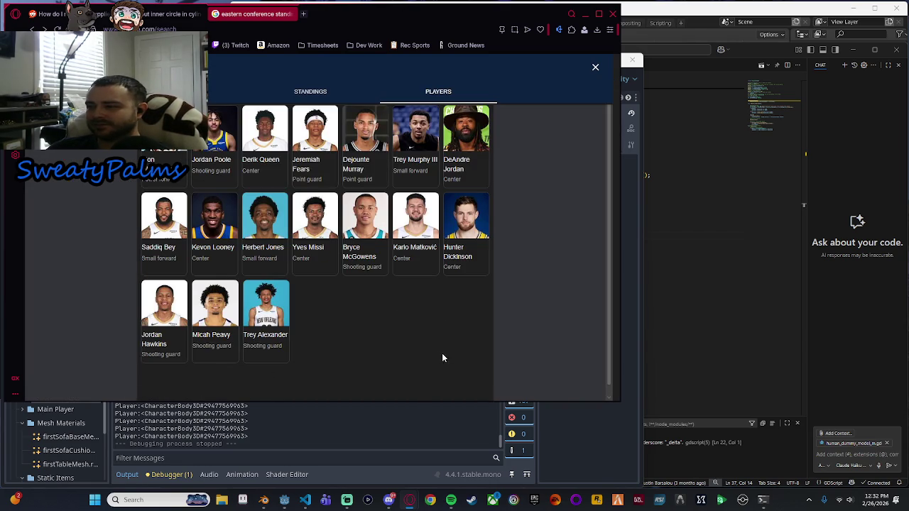
{"action": "key", "text": "alt+Left"}
{"action": "scroll", "coordinate": [270, 309], "scroll_direction": "up", "scroll_amount": 5}
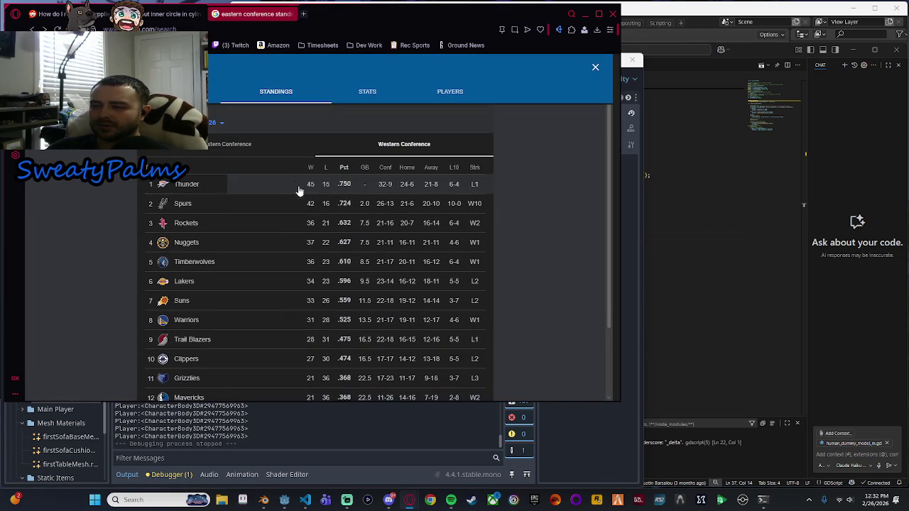
Open the 76ers roster from the Eastern standings, close the panel, and focus the search box.
{"action": "left_click", "coordinate": [269, 150]}
{"action": "scroll", "coordinate": [227, 235], "scroll_direction": "down", "scroll_amount": 3}
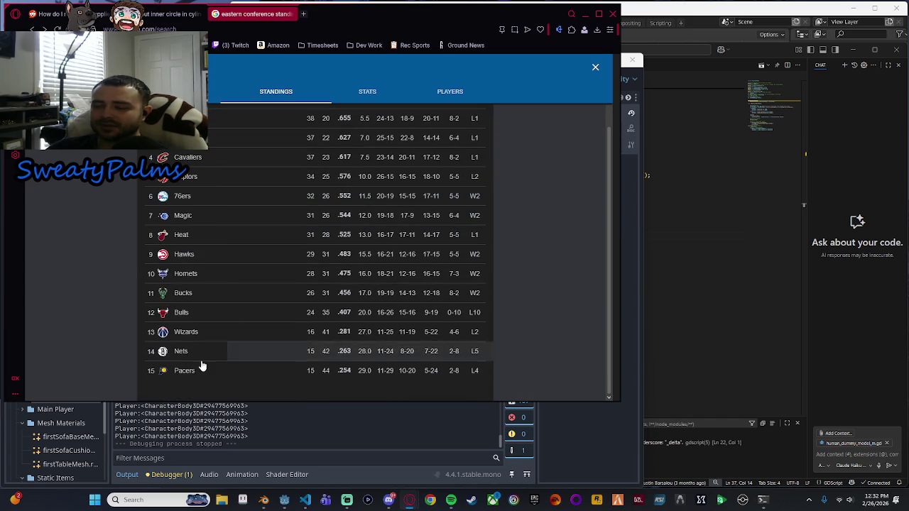
{"action": "scroll", "coordinate": [196, 355], "scroll_direction": "up", "scroll_amount": 3}
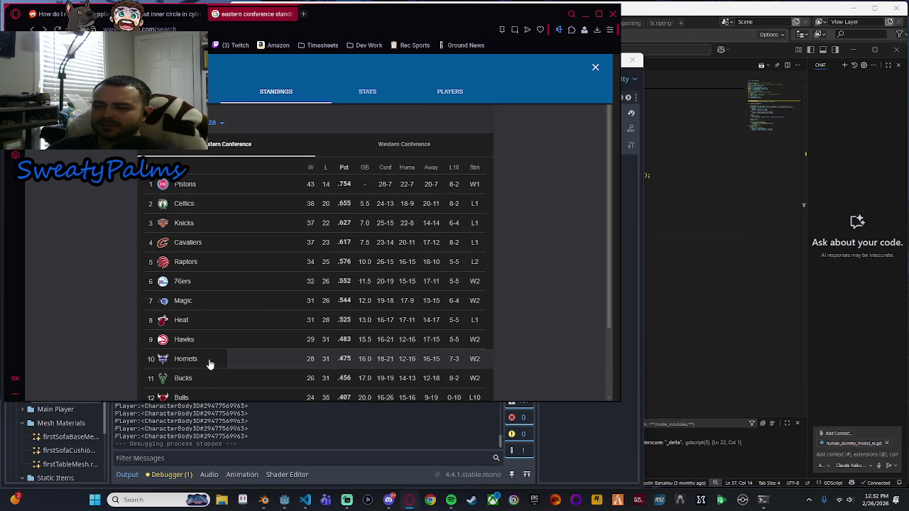
{"action": "left_click", "coordinate": [187, 281]}
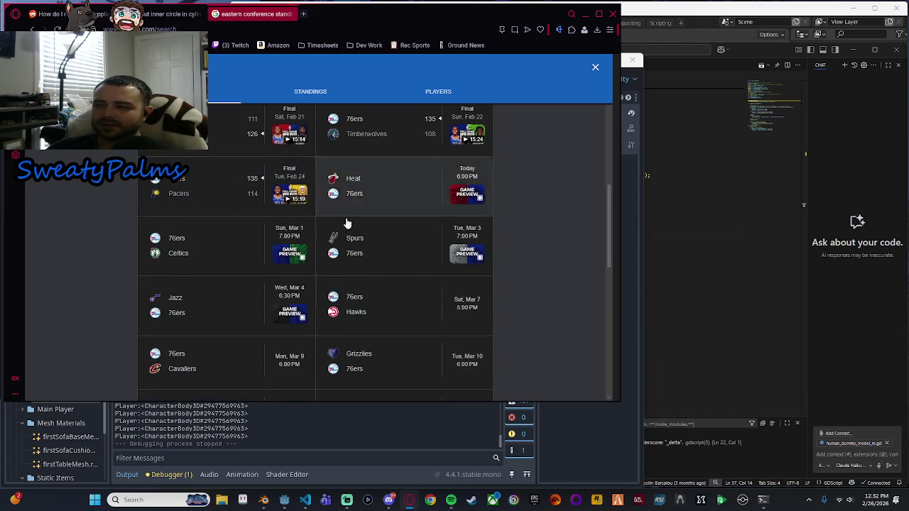
{"action": "left_click", "coordinate": [453, 98]}
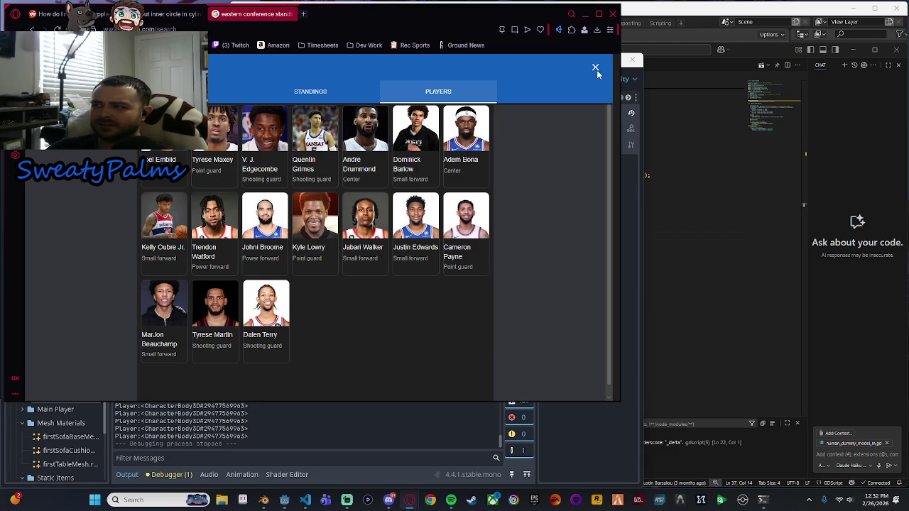
{"action": "left_click", "coordinate": [595, 68]}
{"action": "left_click", "coordinate": [340, 68]}
Search Google for 'paul george' stats, then return to the Eastern Conference standings results.
{"action": "type", "text": "paul"}
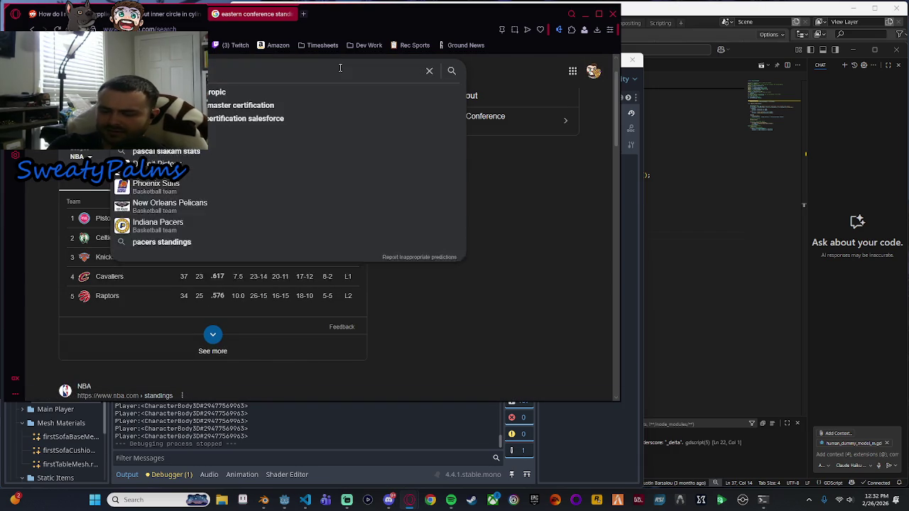
{"action": "type", "text": " george"}
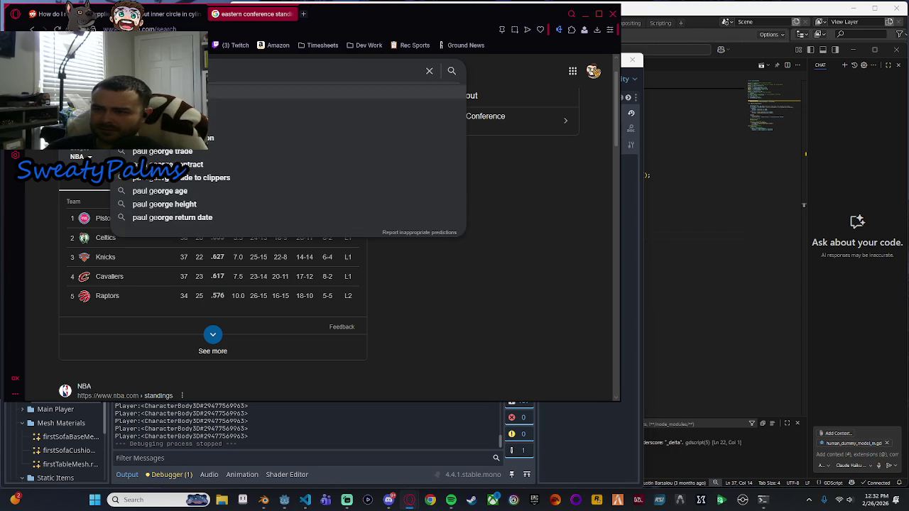
{"action": "key", "text": "Return"}
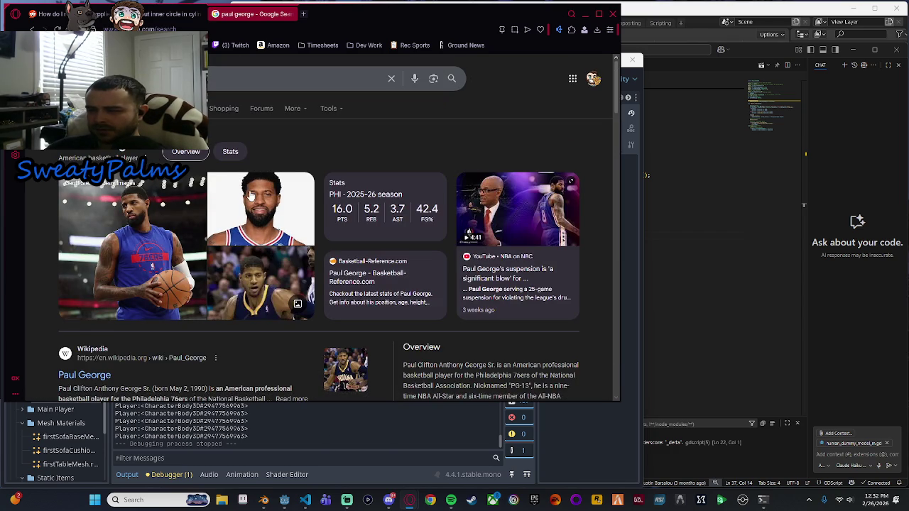
{"action": "scroll", "coordinate": [329, 207], "scroll_direction": "down", "scroll_amount": 5}
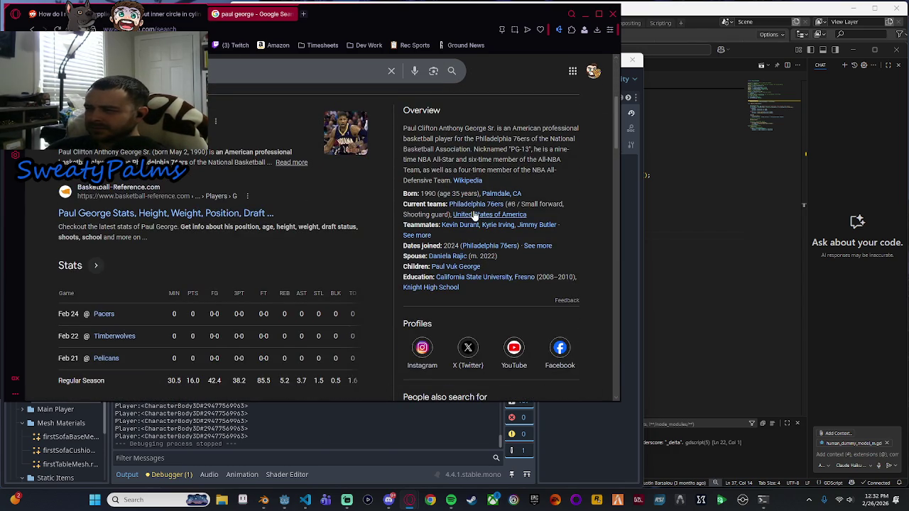
{"action": "key", "text": "alt+Left"}
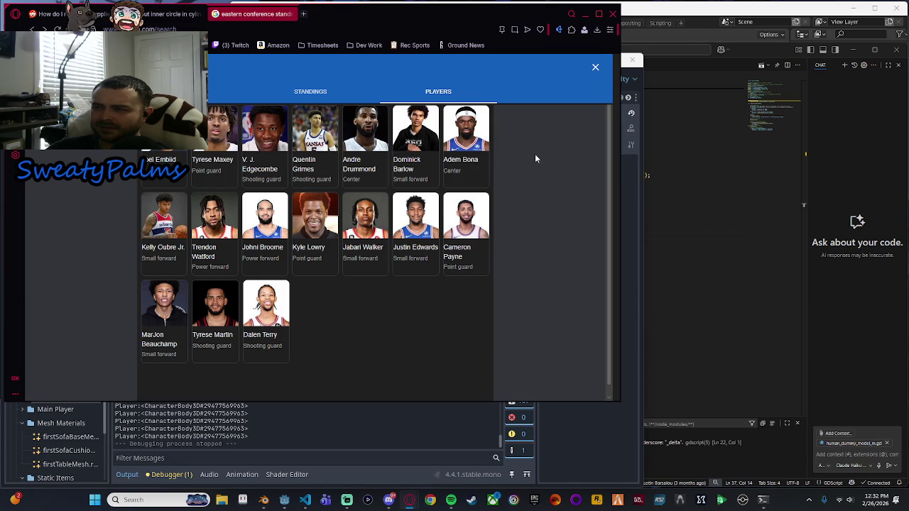
{"action": "left_click", "coordinate": [594, 67]}
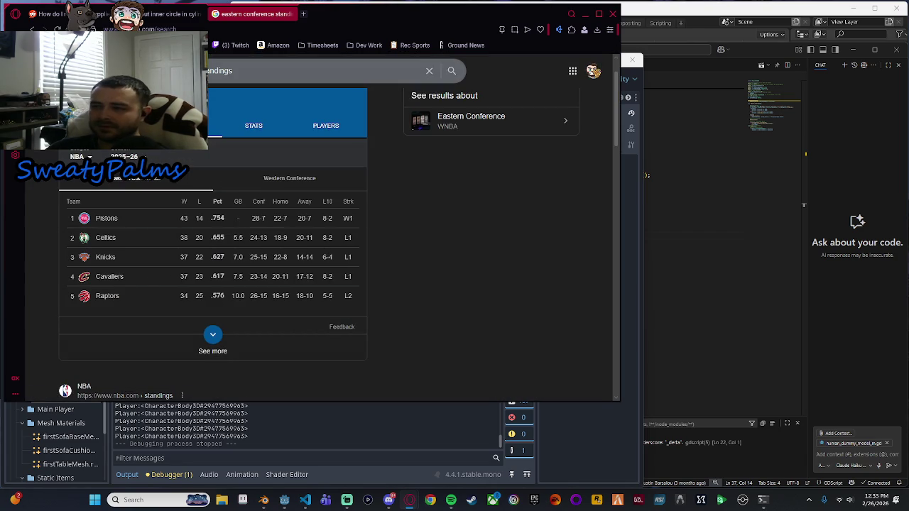
Close the Eastern Conference standings tab and bring the Godot editor's room scene forward.
{"action": "left_click", "coordinate": [289, 15]}
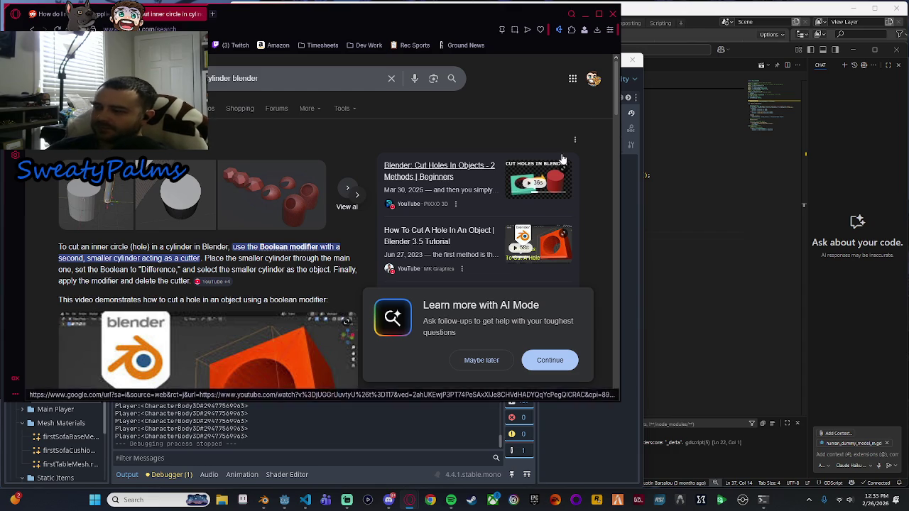
{"action": "left_click", "coordinate": [345, 435]}
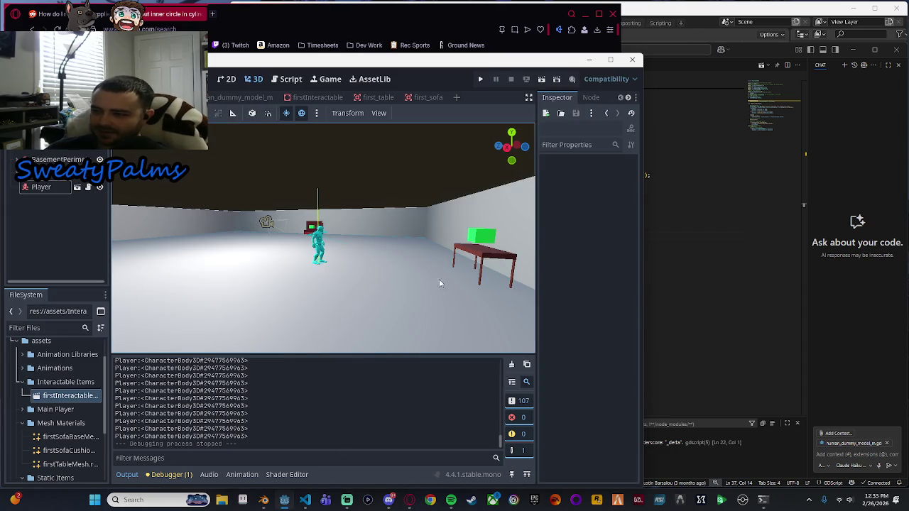
{"action": "left_click", "coordinate": [745, 258]}
{"action": "scroll", "coordinate": [610, 291], "scroll_direction": "up", "scroll_amount": 5}
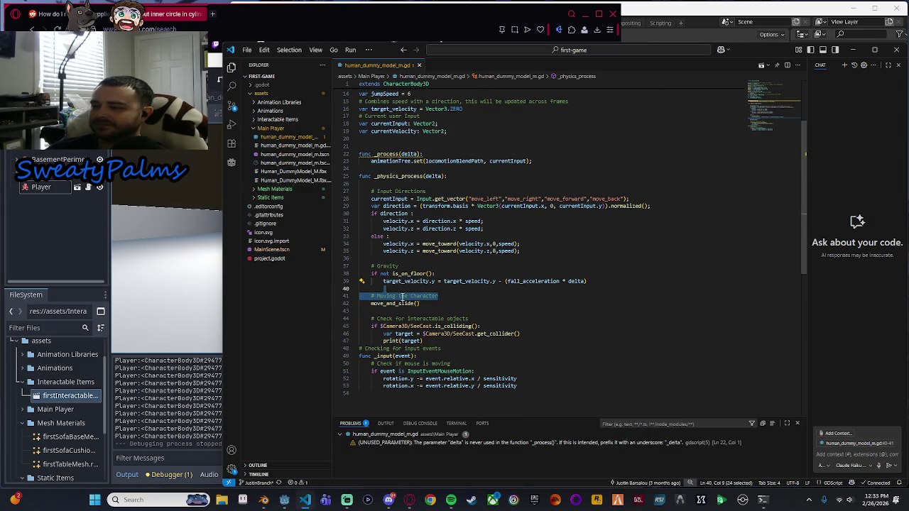
{"action": "left_click", "coordinate": [439, 303]}
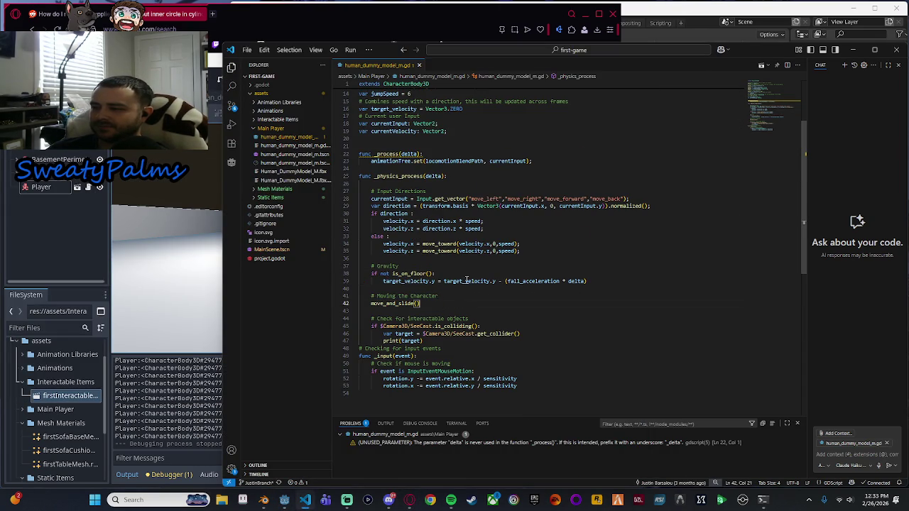
{"action": "double_click", "coordinate": [533, 281]}
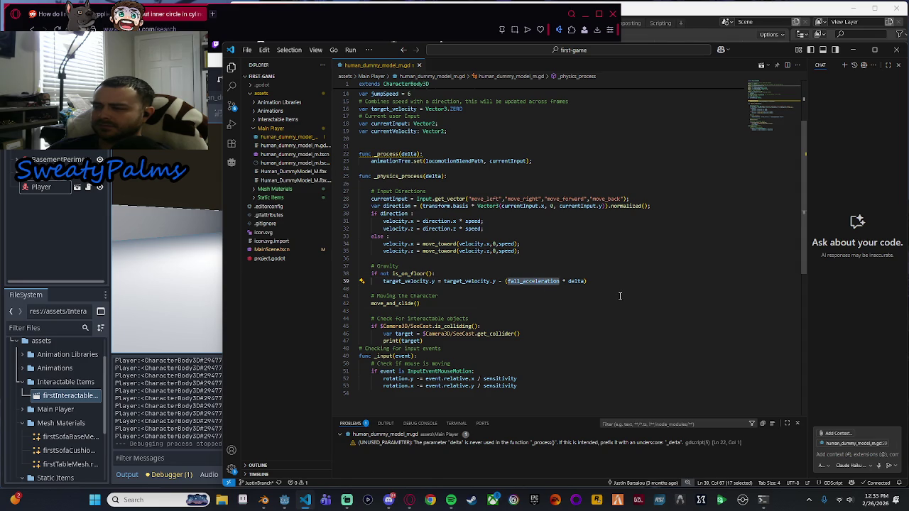
{"action": "mouse_move", "coordinate": [530, 281]}
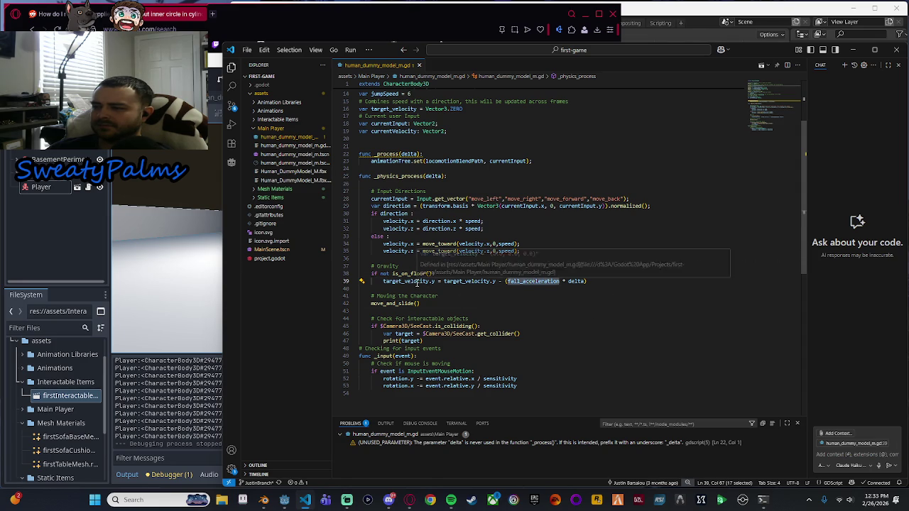
{"action": "double_click", "coordinate": [419, 281]}
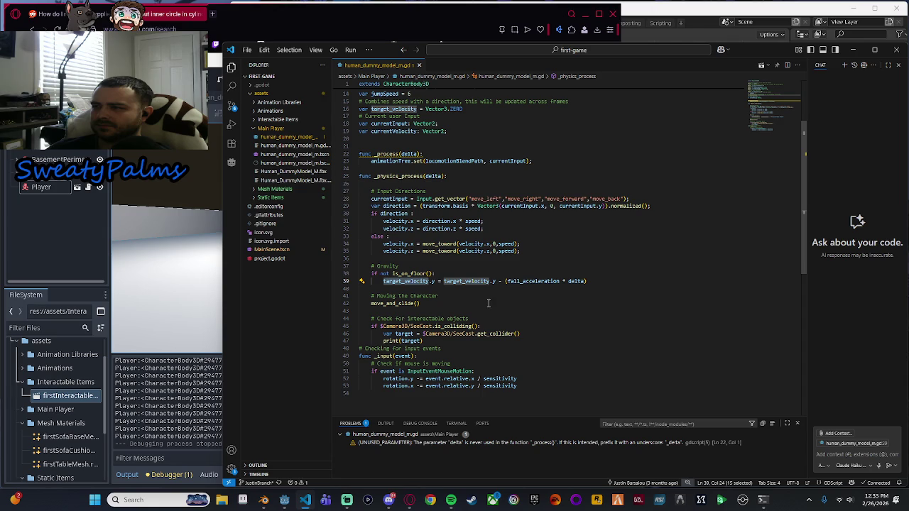
{"action": "double_click", "coordinate": [468, 281]}
Close Godot and VS Code, then detach the LinkedIn Senior Control System Engineer tab into its own window.
{"action": "key", "text": "alt+Tab"}
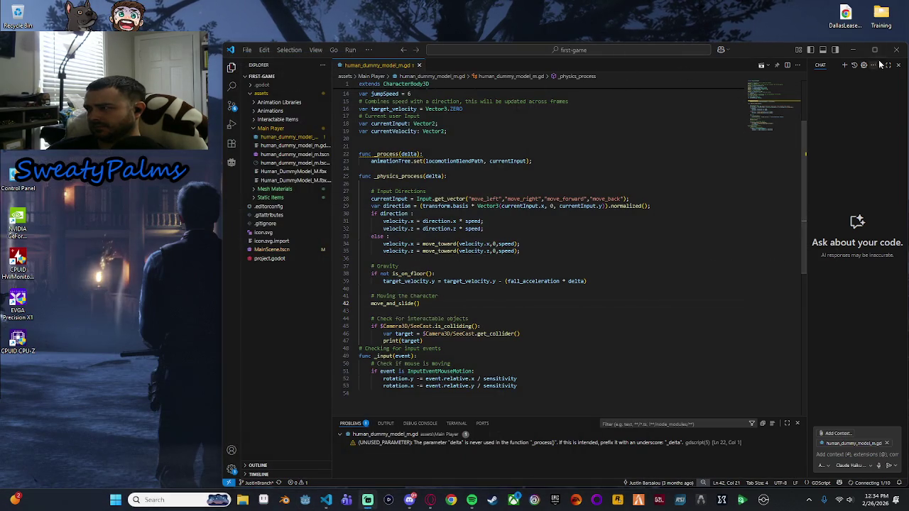
{"action": "left_click", "coordinate": [896, 50]}
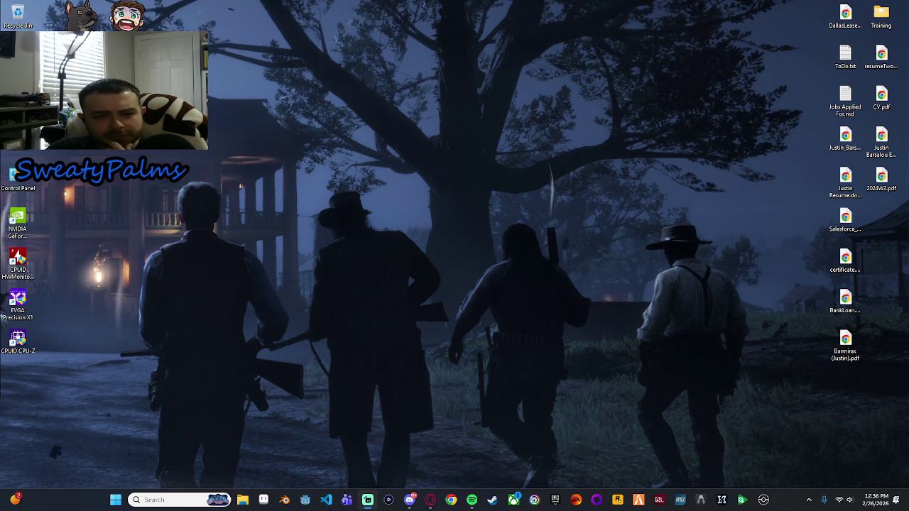
{"action": "mouse_move", "coordinate": [333, 108]}
{"action": "left_mouse_down"}
{"action": "mouse_move", "coordinate": [452, 102]}
{"action": "mouse_move", "coordinate": [395, 47]}
{"action": "left_mouse_up"}
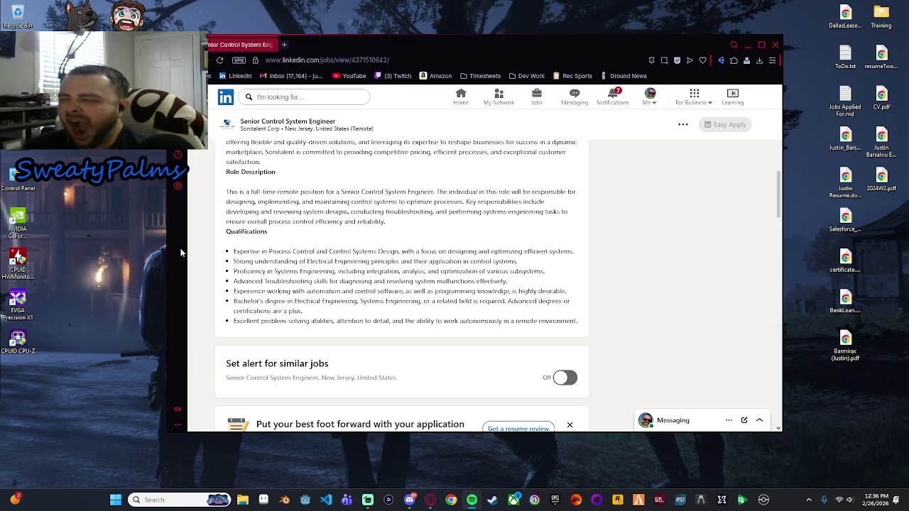
Scroll through the list of pending connection invitations.
{"action": "scroll", "coordinate": [326, 300], "scroll_direction": "down", "scroll_amount": 4}
{"action": "scroll", "coordinate": [308, 248], "scroll_direction": "down", "scroll_amount": 1}
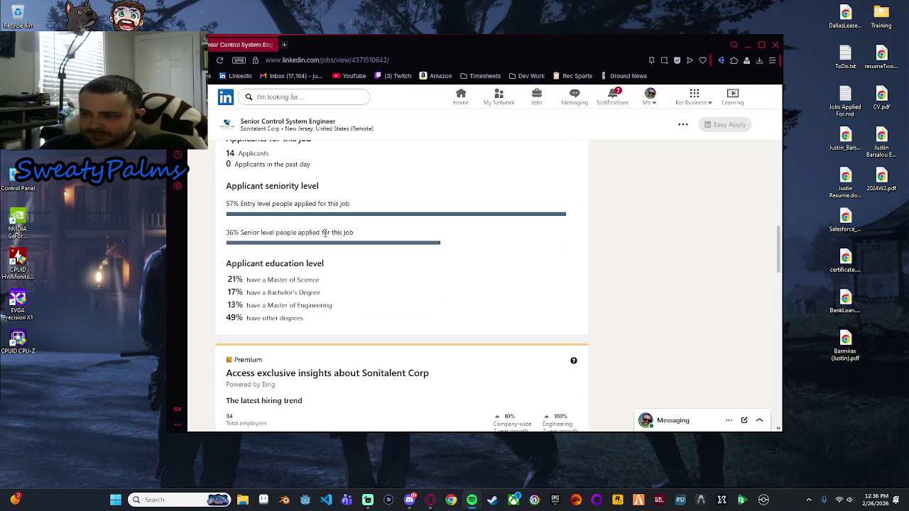
{"action": "scroll", "coordinate": [307, 247], "scroll_direction": "down", "scroll_amount": 1}
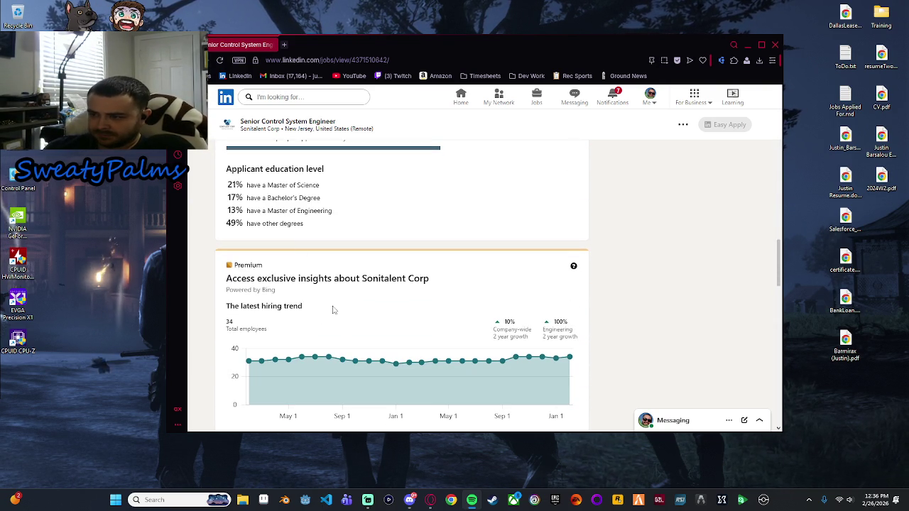
{"action": "scroll", "coordinate": [616, 324], "scroll_direction": "down", "scroll_amount": 5}
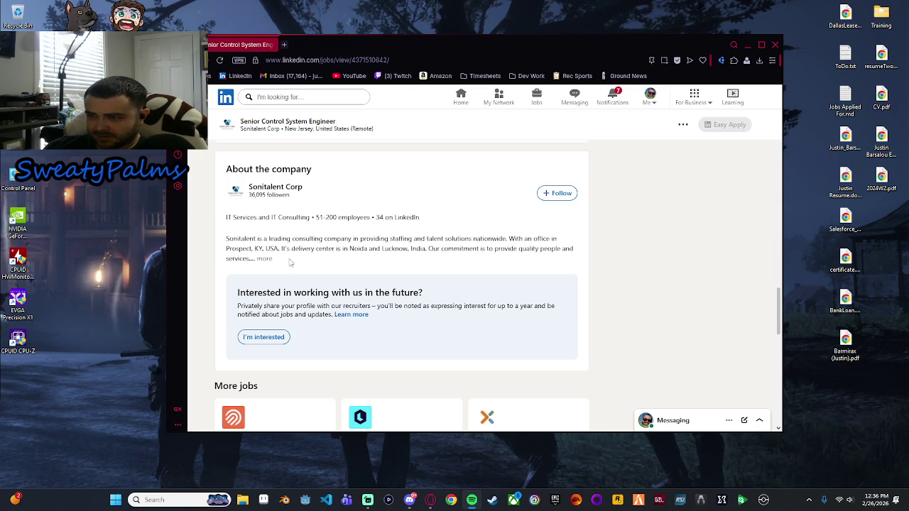
Check the Sonitalent Corp company page, then ignore its recruiter's connection invitation.
{"action": "left_click", "coordinate": [276, 189]}
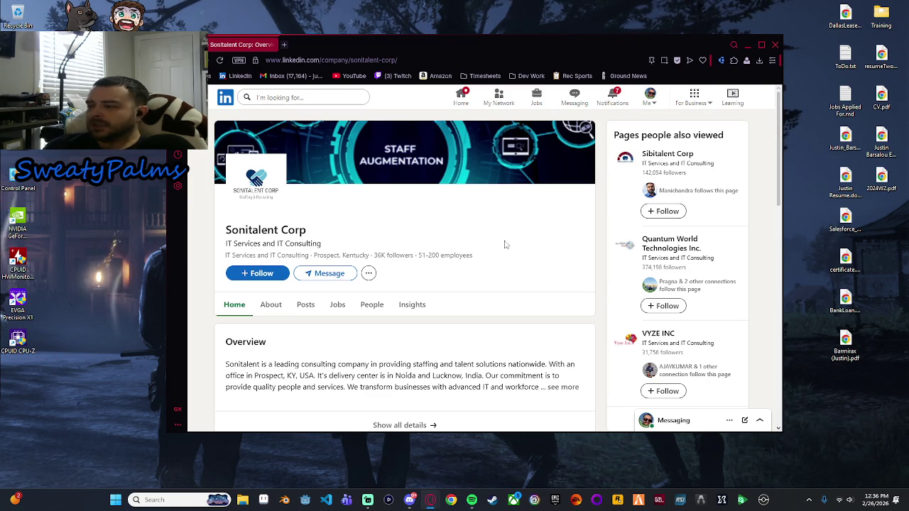
{"action": "key", "text": "alt+Left"}
{"action": "key", "text": "alt+Left"}
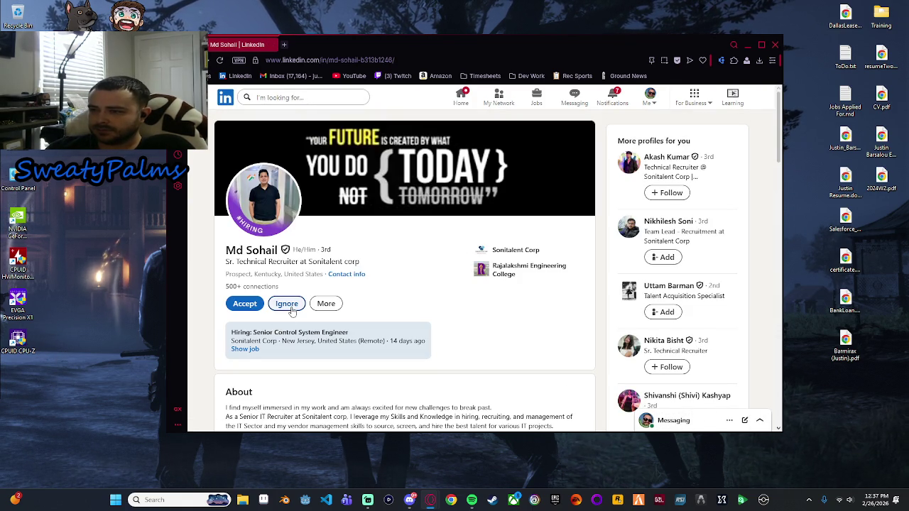
{"action": "left_click", "coordinate": [287, 304]}
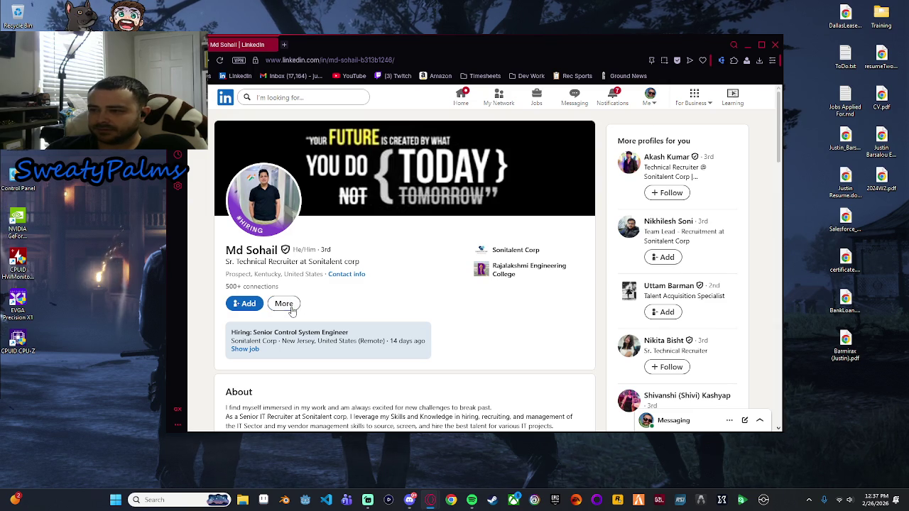
{"action": "key", "text": "alt+Left"}
{"action": "scroll", "coordinate": [455, 294], "scroll_direction": "down", "scroll_amount": 3}
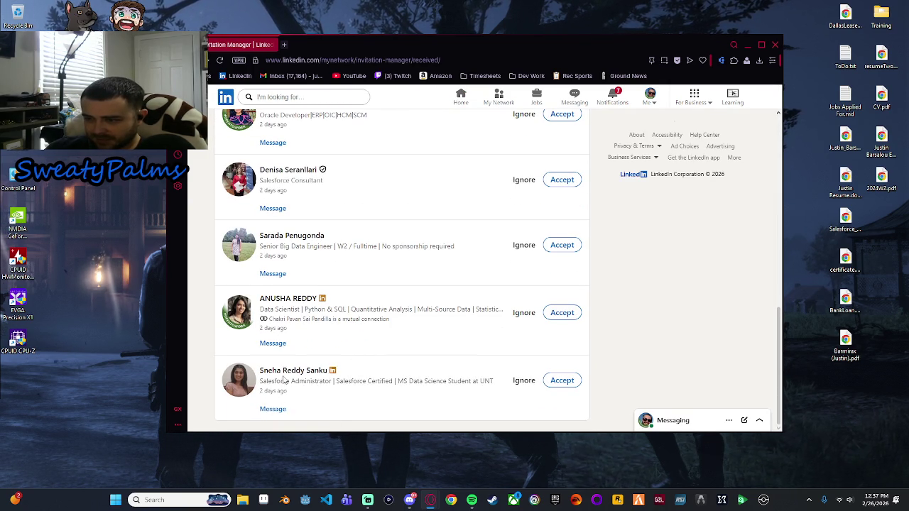
{"action": "left_click", "coordinate": [294, 370]}
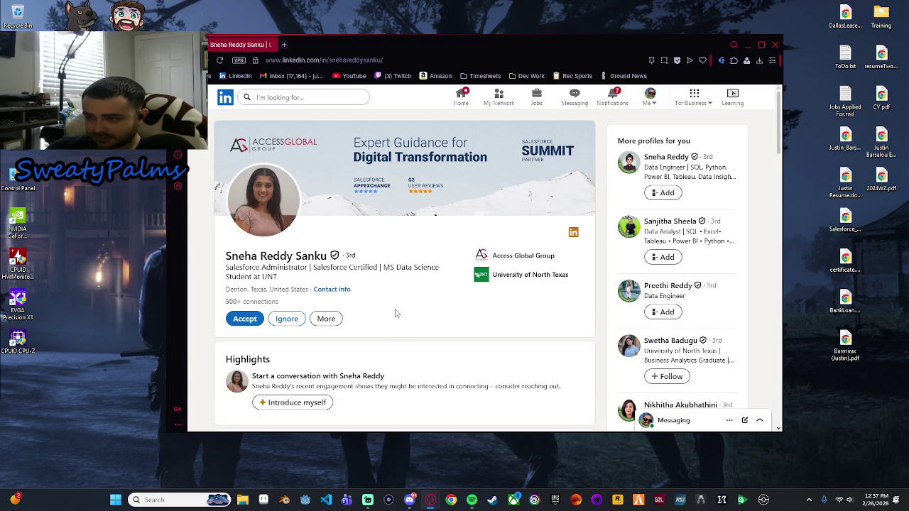
{"action": "scroll", "coordinate": [395, 313], "scroll_direction": "down", "scroll_amount": 5}
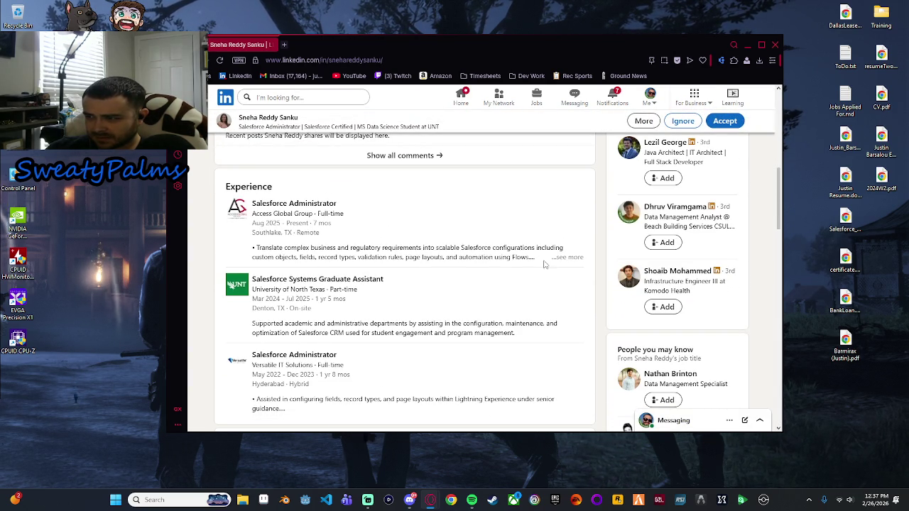
{"action": "left_click", "coordinate": [568, 259]}
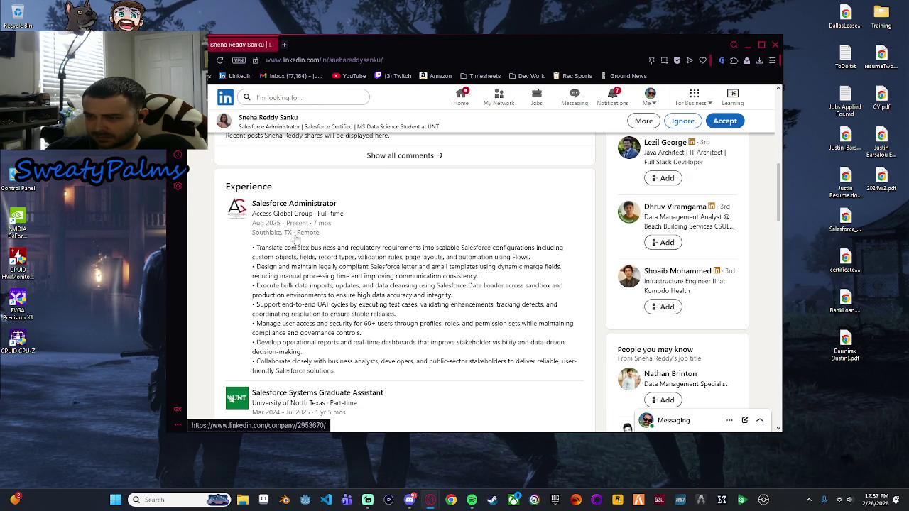
{"action": "scroll", "coordinate": [306, 277], "scroll_direction": "down", "scroll_amount": 1}
{"action": "scroll", "coordinate": [317, 291], "scroll_direction": "up", "scroll_amount": 3}
{"action": "scroll", "coordinate": [317, 292], "scroll_direction": "up", "scroll_amount": 4}
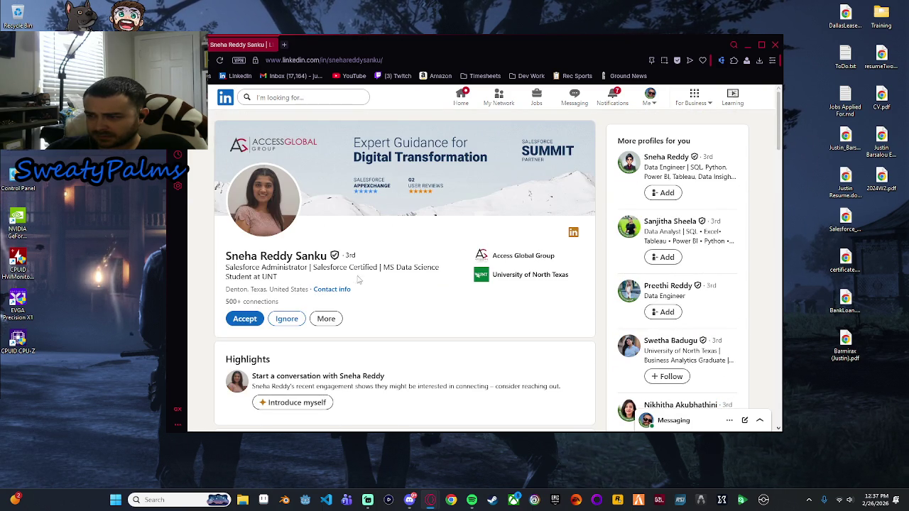
{"action": "scroll", "coordinate": [345, 290], "scroll_direction": "down", "scroll_amount": 3}
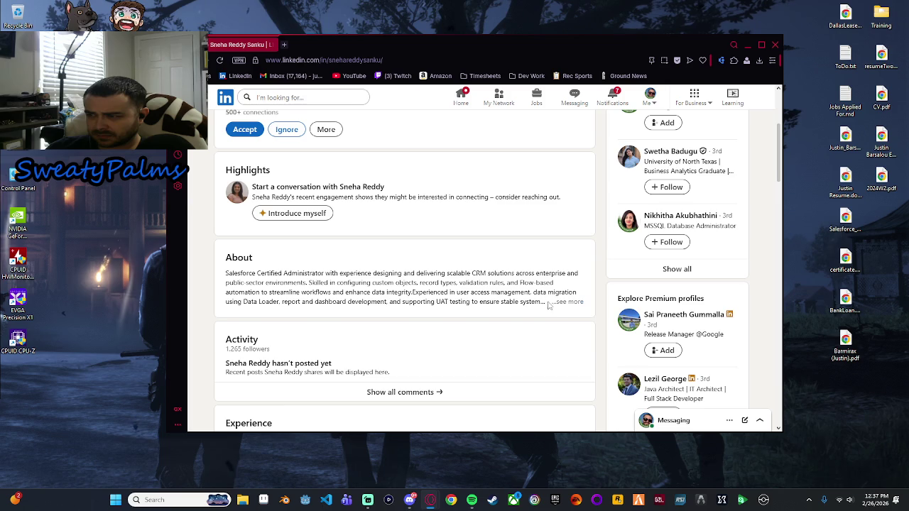
{"action": "left_click", "coordinate": [560, 302]}
{"action": "scroll", "coordinate": [359, 304], "scroll_direction": "down", "scroll_amount": 3}
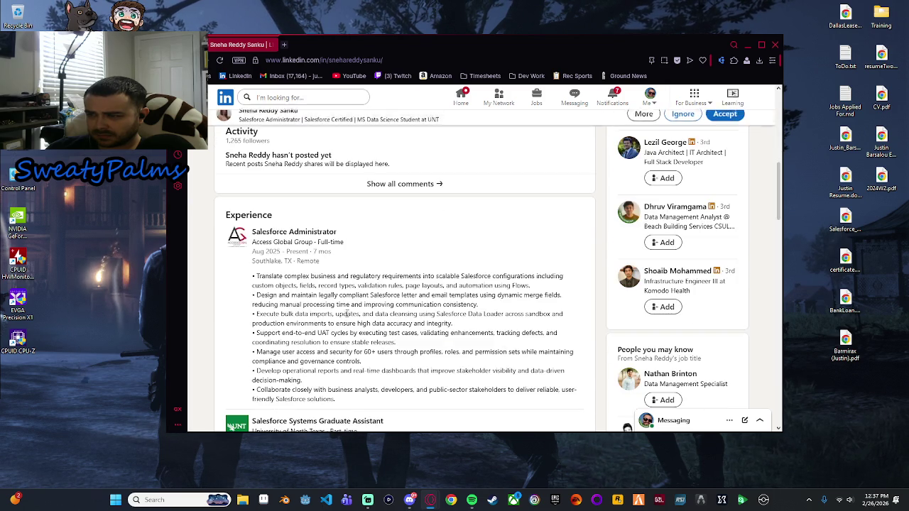
{"action": "scroll", "coordinate": [348, 311], "scroll_direction": "up", "scroll_amount": 2}
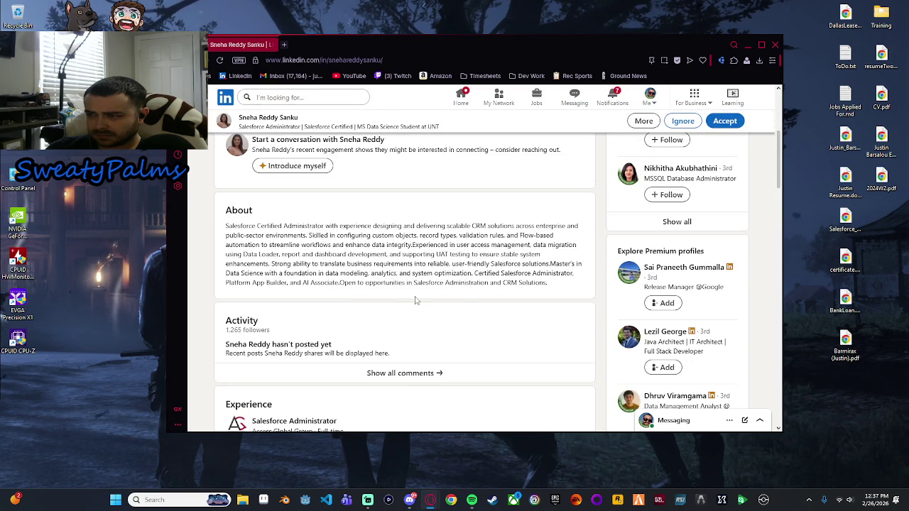
{"action": "scroll", "coordinate": [467, 298], "scroll_direction": "down", "scroll_amount": 5}
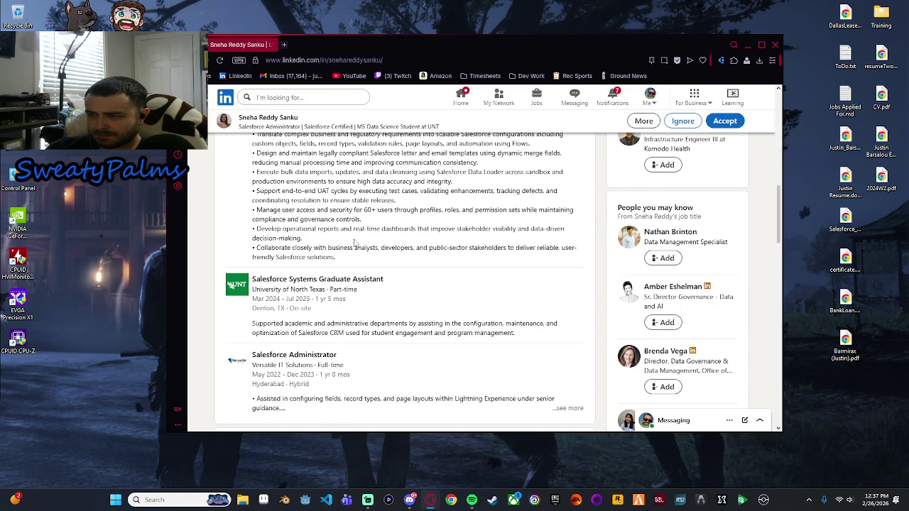
{"action": "scroll", "coordinate": [362, 244], "scroll_direction": "up", "scroll_amount": 10}
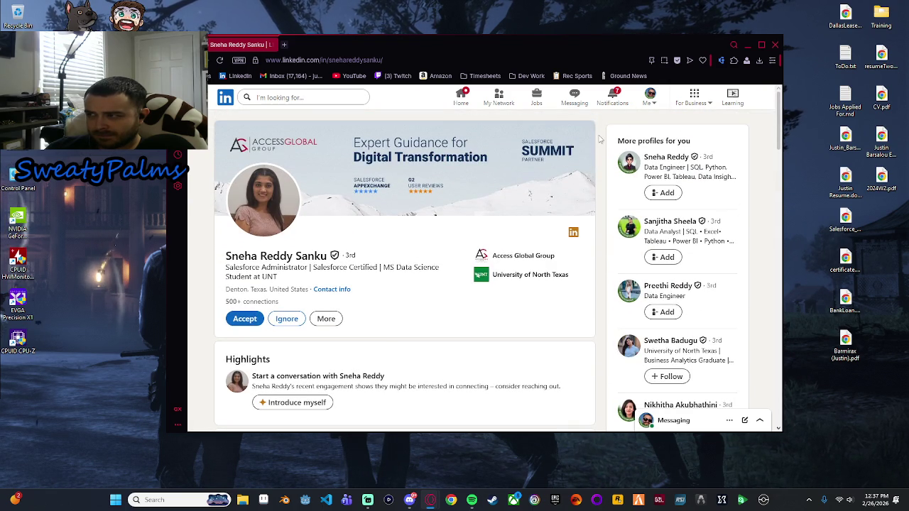
View your own profile and its latest job description for comparison.
{"action": "left_click", "coordinate": [649, 98]}
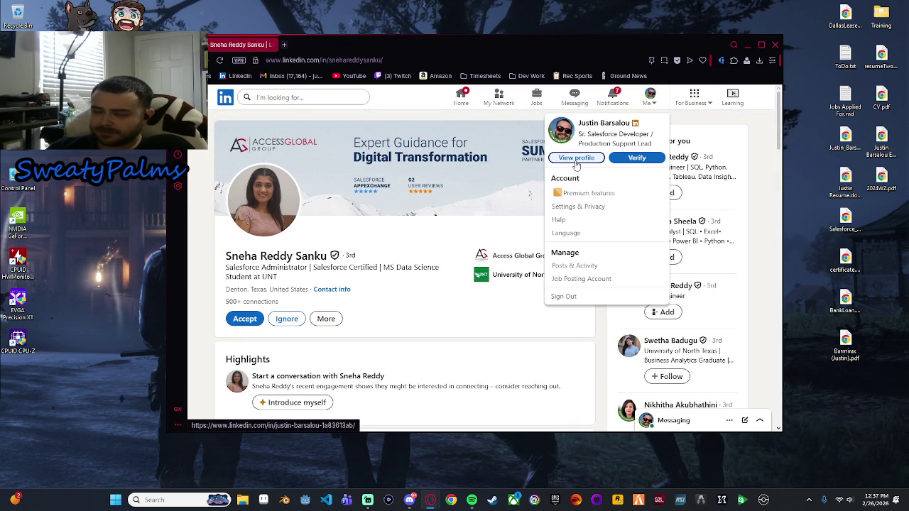
{"action": "left_click", "coordinate": [576, 157]}
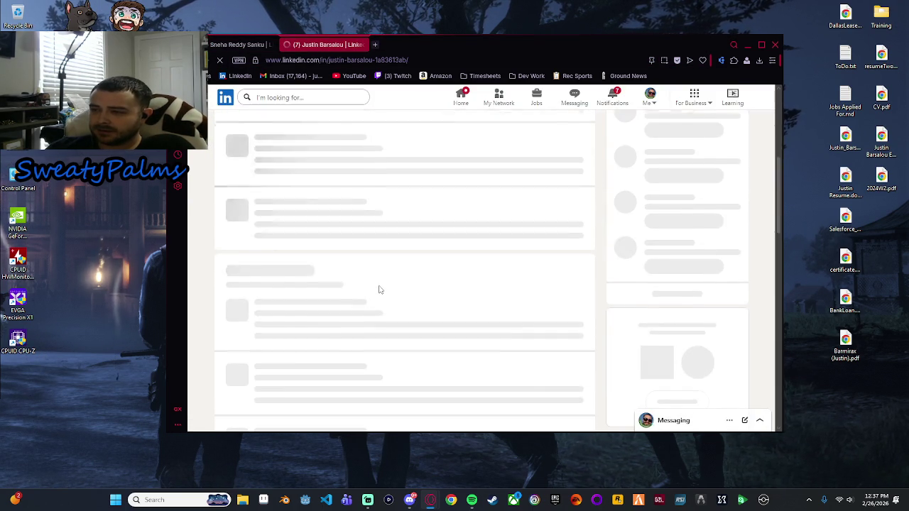
{"action": "scroll", "coordinate": [377, 288], "scroll_direction": "down", "scroll_amount": 10}
{"action": "left_click", "coordinate": [554, 324]}
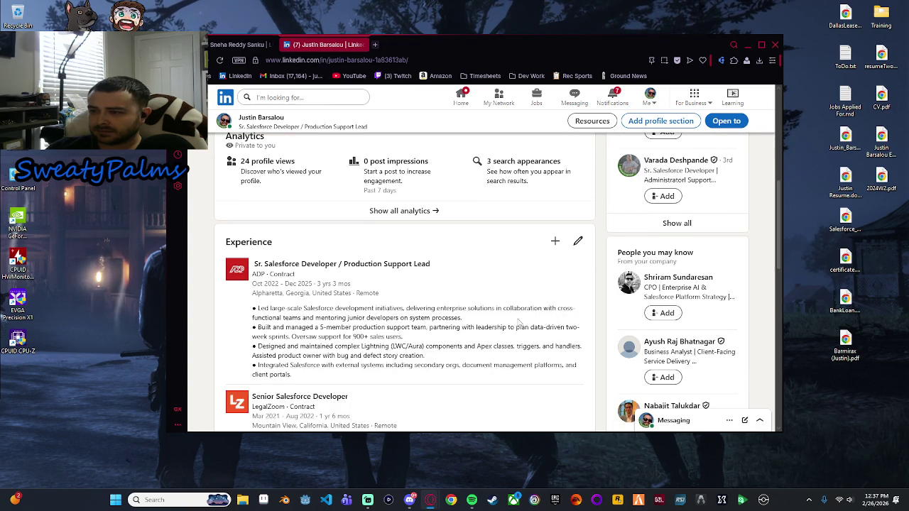
{"action": "scroll", "coordinate": [379, 331], "scroll_direction": "down", "scroll_amount": 1}
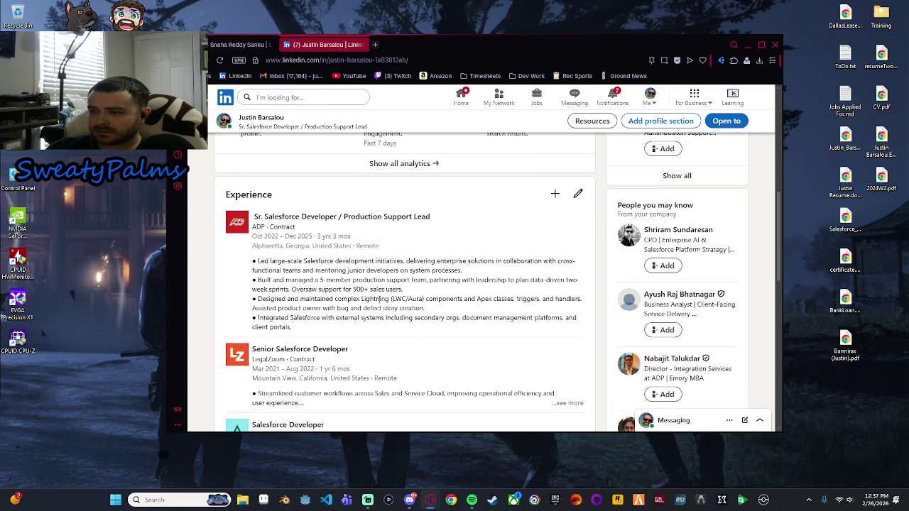
{"action": "scroll", "coordinate": [410, 291], "scroll_direction": "down", "scroll_amount": 2}
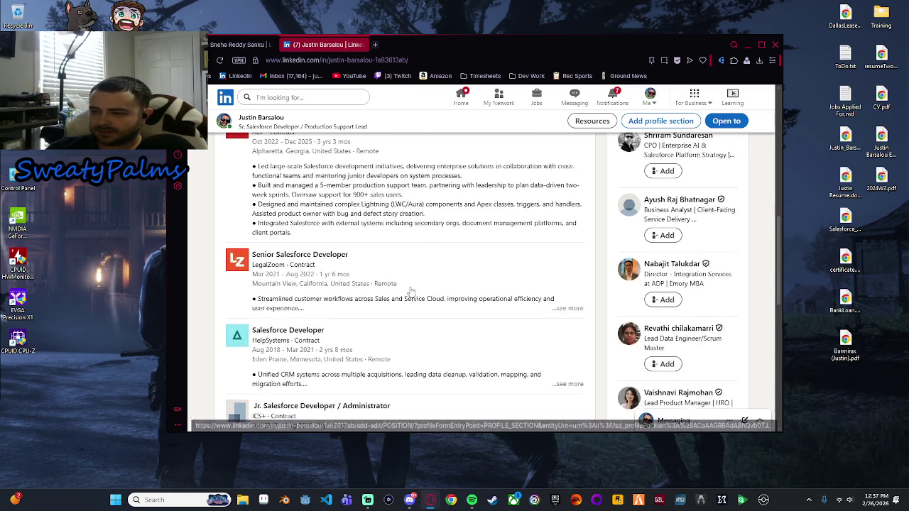
{"action": "scroll", "coordinate": [410, 290], "scroll_direction": "up", "scroll_amount": 3}
Accept the Salesforce Administrator's invitation and return to My Network.
{"action": "left_click", "coordinate": [255, 42]}
{"action": "scroll", "coordinate": [357, 326], "scroll_direction": "down", "scroll_amount": 2}
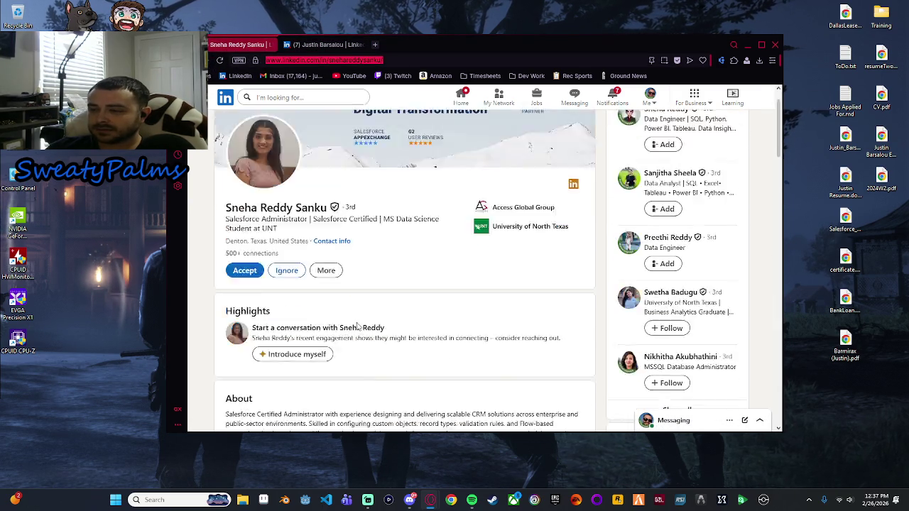
{"action": "left_click", "coordinate": [244, 270]}
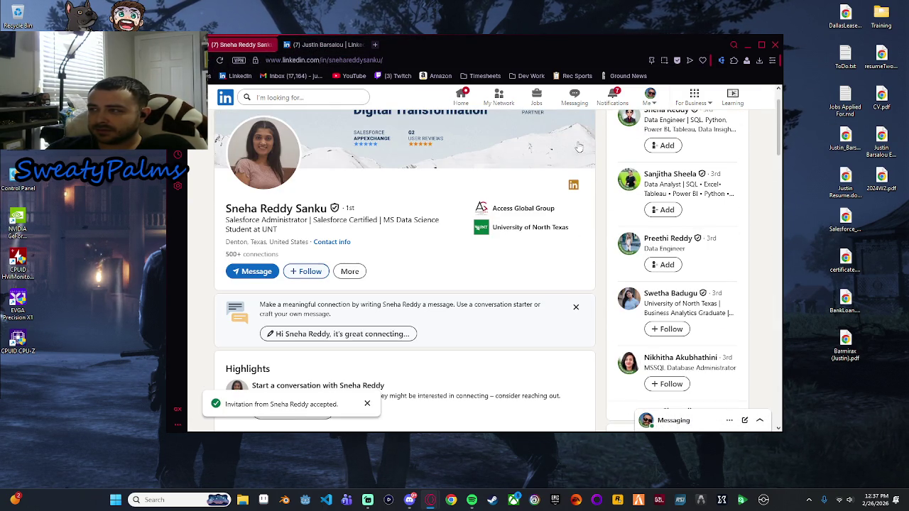
{"action": "left_click", "coordinate": [504, 101]}
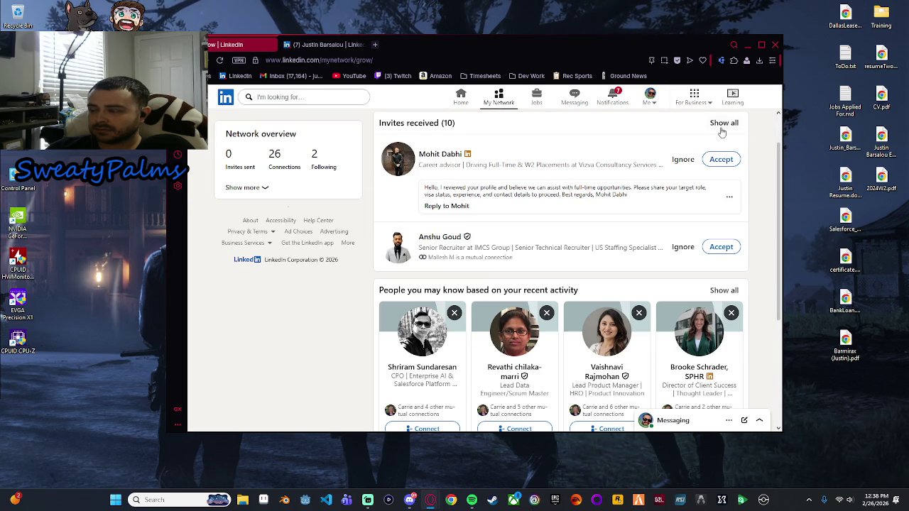
Show all received invitations and open the next inviter's profile.
{"action": "left_click", "coordinate": [722, 128]}
{"action": "scroll", "coordinate": [388, 314], "scroll_direction": "down", "scroll_amount": 5}
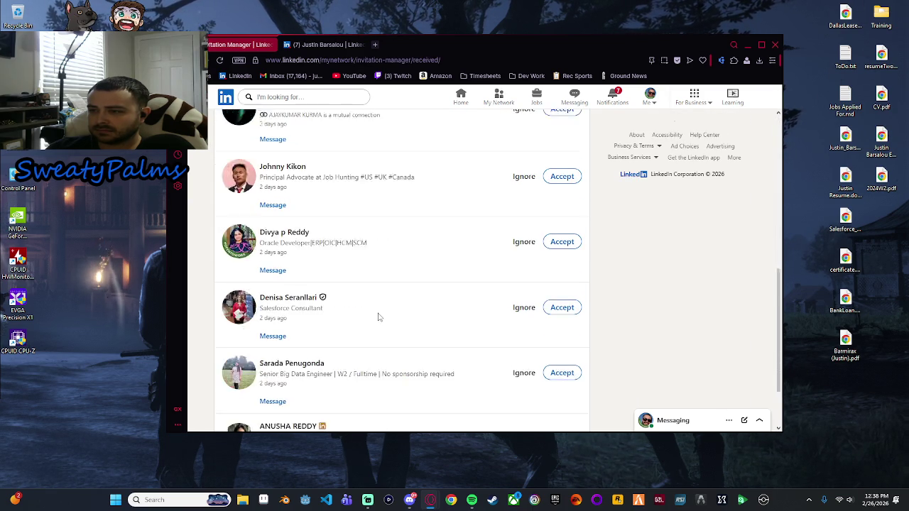
{"action": "scroll", "coordinate": [378, 317], "scroll_direction": "down", "scroll_amount": 2}
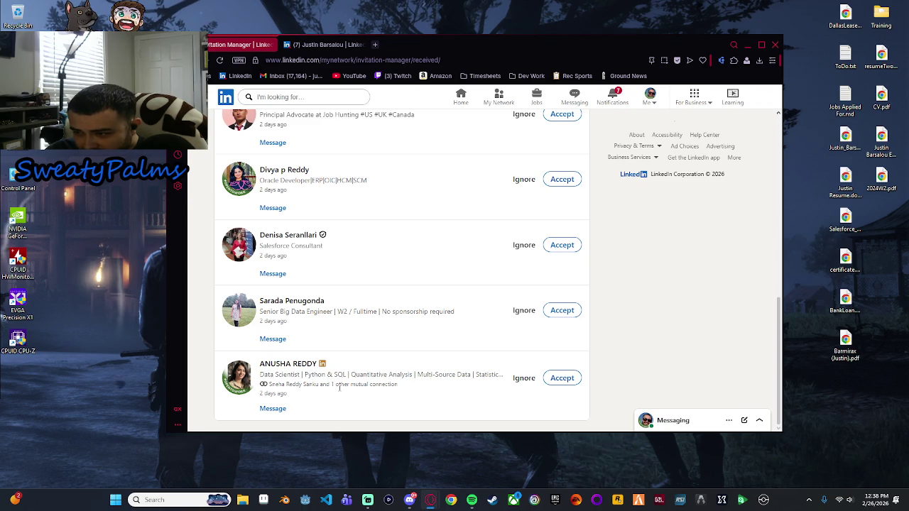
{"action": "left_click", "coordinate": [288, 364]}
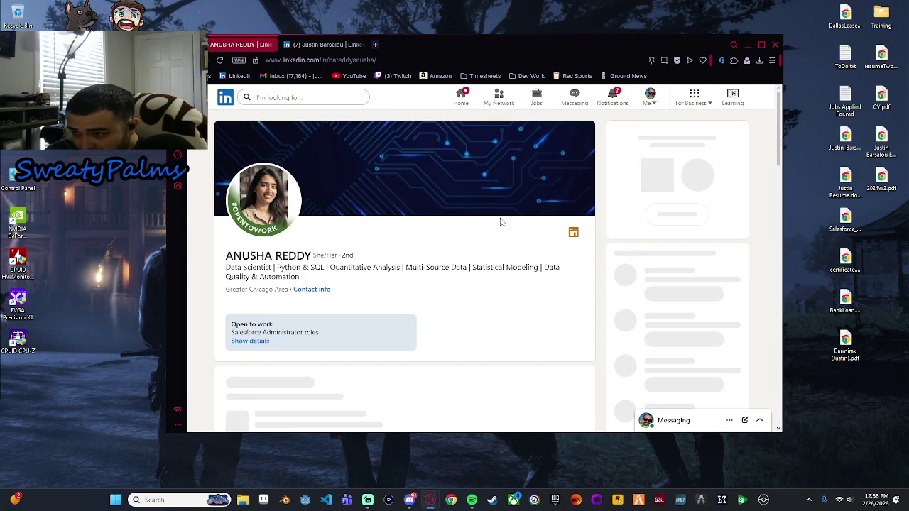
{"action": "scroll", "coordinate": [318, 299], "scroll_direction": "down", "scroll_amount": 2}
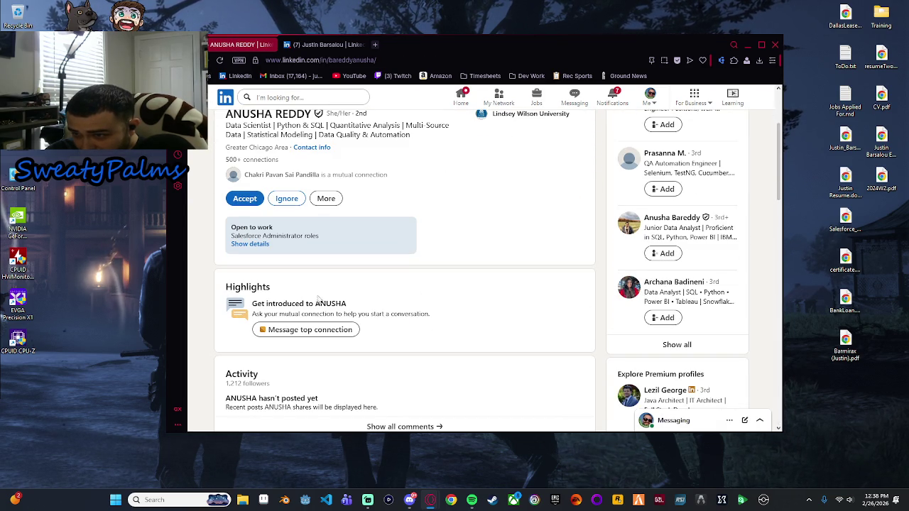
{"action": "scroll", "coordinate": [322, 294], "scroll_direction": "up", "scroll_amount": 2}
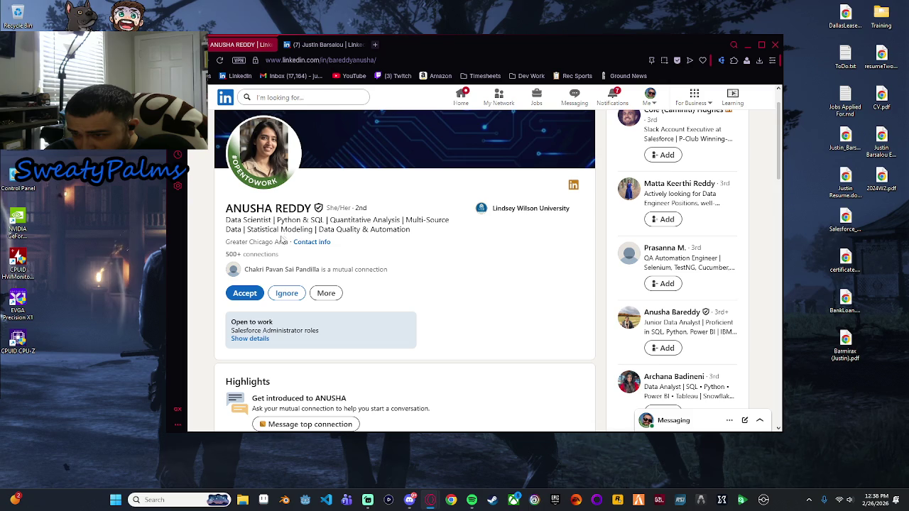
{"action": "scroll", "coordinate": [334, 273], "scroll_direction": "down", "scroll_amount": 4}
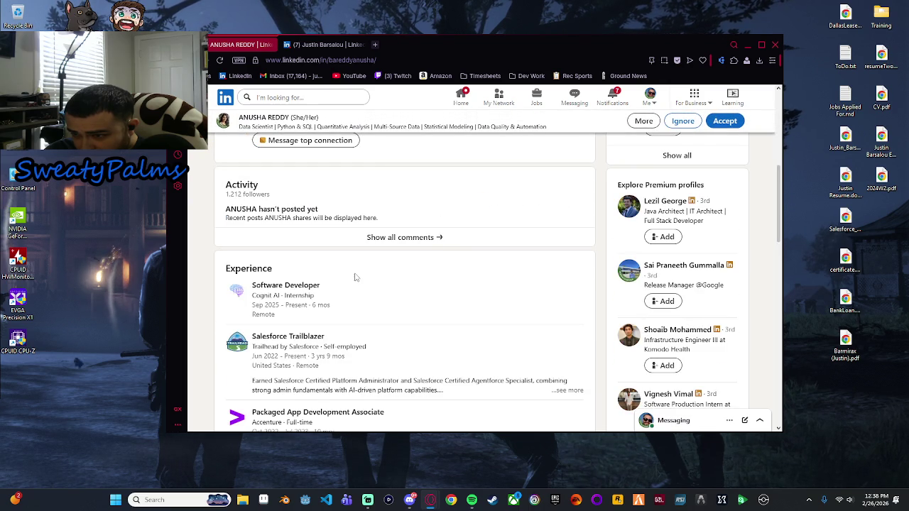
{"action": "scroll", "coordinate": [356, 277], "scroll_direction": "down", "scroll_amount": 1}
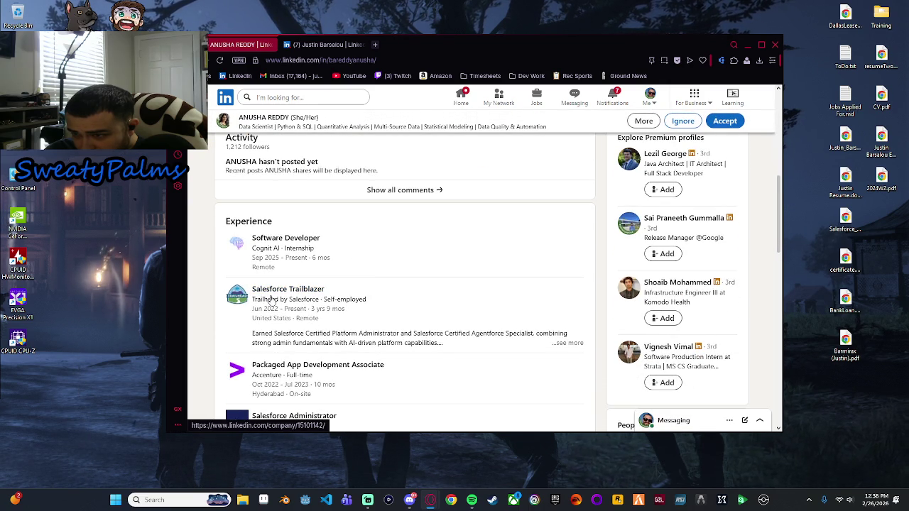
{"action": "scroll", "coordinate": [291, 291], "scroll_direction": "up", "scroll_amount": 1}
{"action": "scroll", "coordinate": [375, 342], "scroll_direction": "down", "scroll_amount": 1}
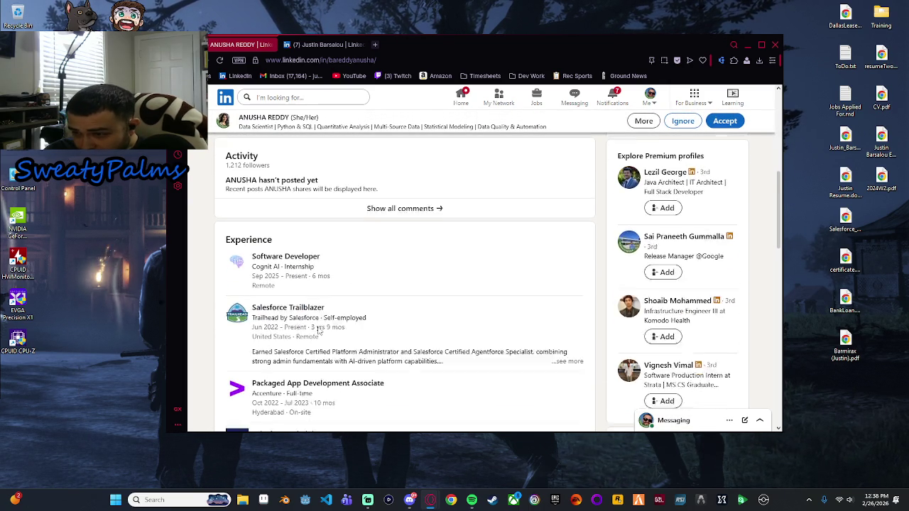
{"action": "left_click", "coordinate": [567, 343]}
{"action": "scroll", "coordinate": [560, 319], "scroll_direction": "down", "scroll_amount": 2}
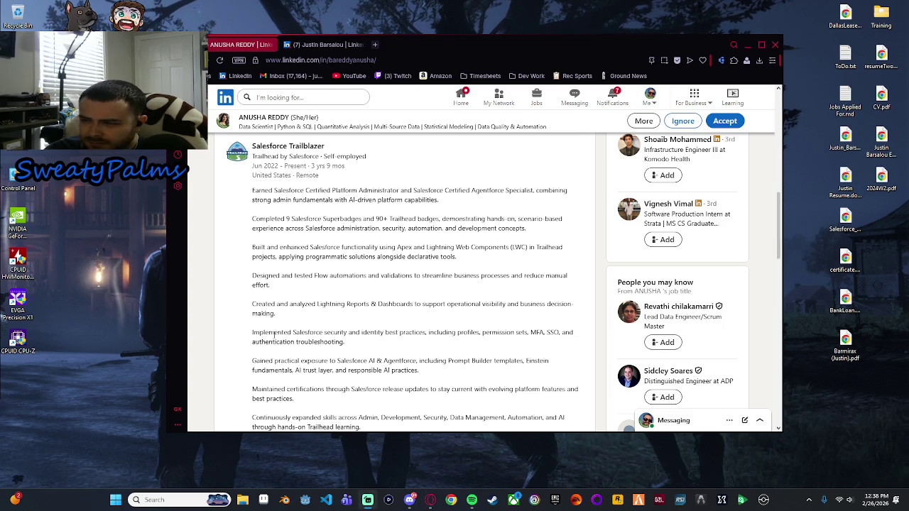
{"action": "scroll", "coordinate": [307, 330], "scroll_direction": "down", "scroll_amount": 3}
{"action": "scroll", "coordinate": [307, 331], "scroll_direction": "up", "scroll_amount": 1}
{"action": "scroll", "coordinate": [305, 332], "scroll_direction": "down", "scroll_amount": 3}
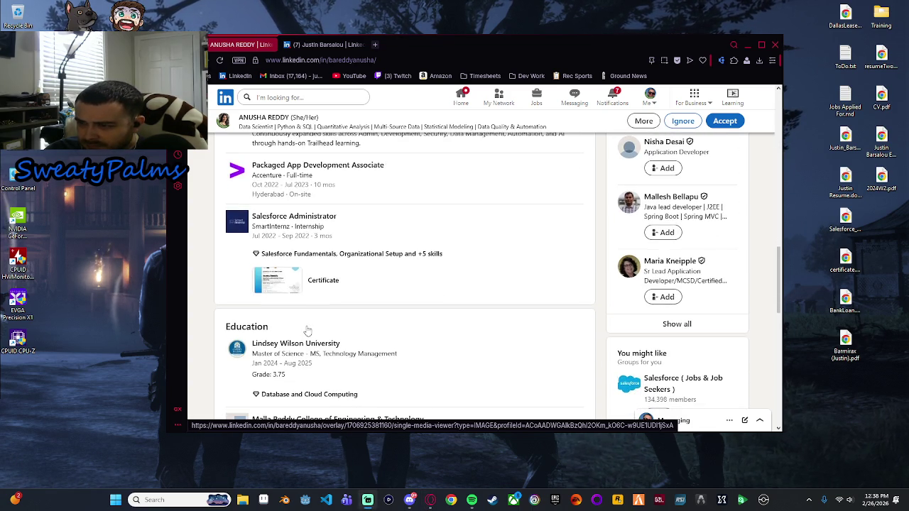
{"action": "scroll", "coordinate": [304, 333], "scroll_direction": "up", "scroll_amount": 15}
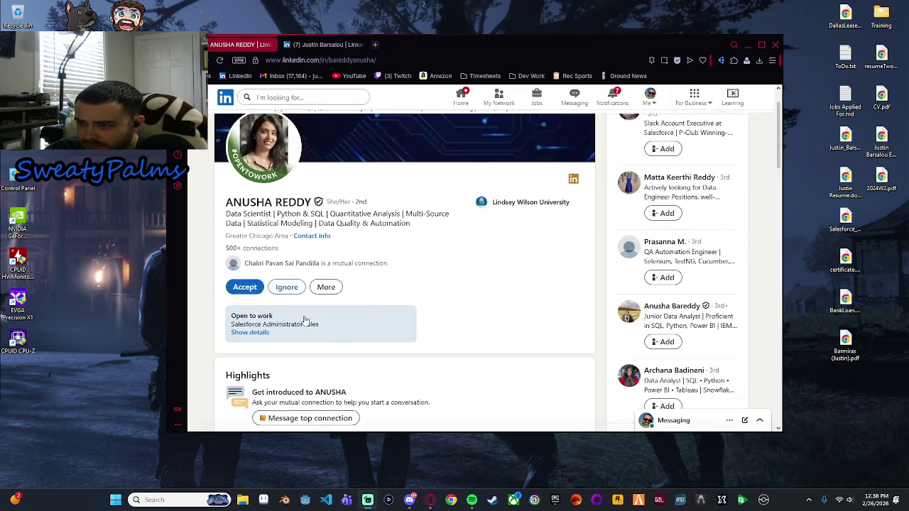
{"action": "left_click", "coordinate": [498, 98]}
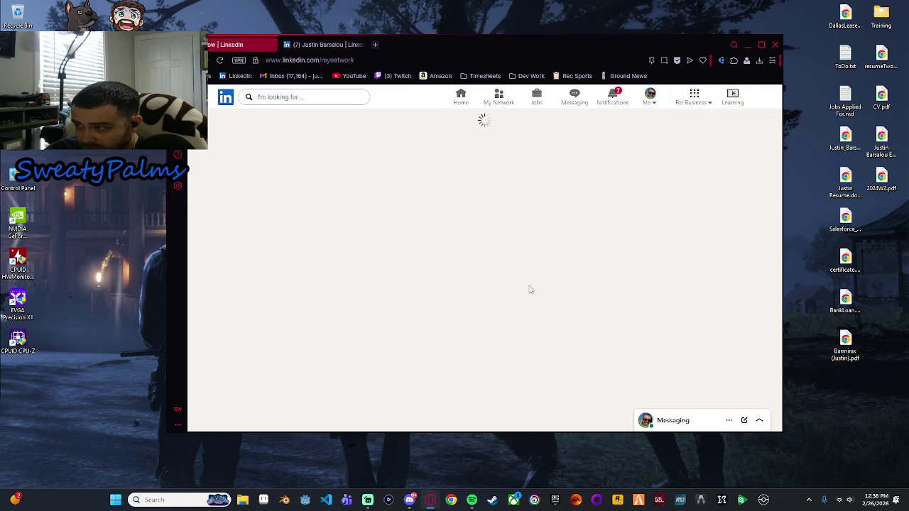
{"action": "left_click", "coordinate": [731, 176]}
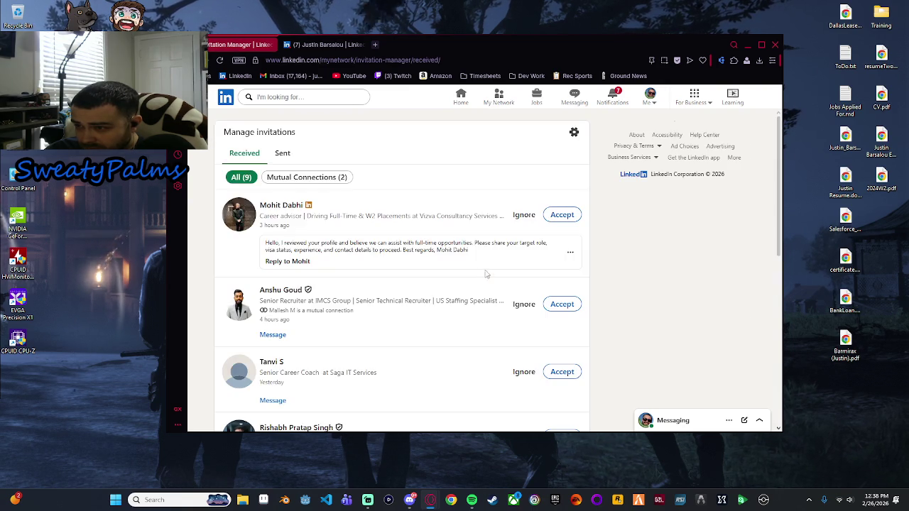
{"action": "scroll", "coordinate": [487, 274], "scroll_direction": "down", "scroll_amount": 8}
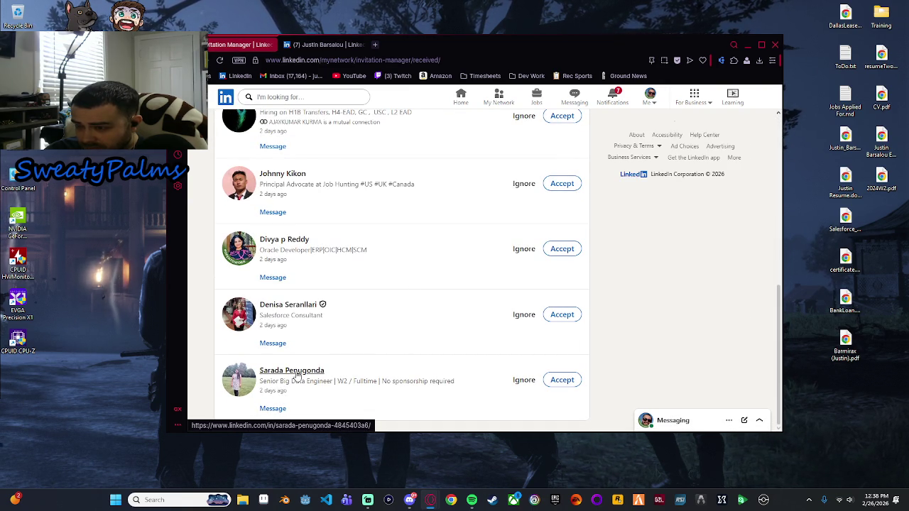
{"action": "left_click", "coordinate": [297, 376]}
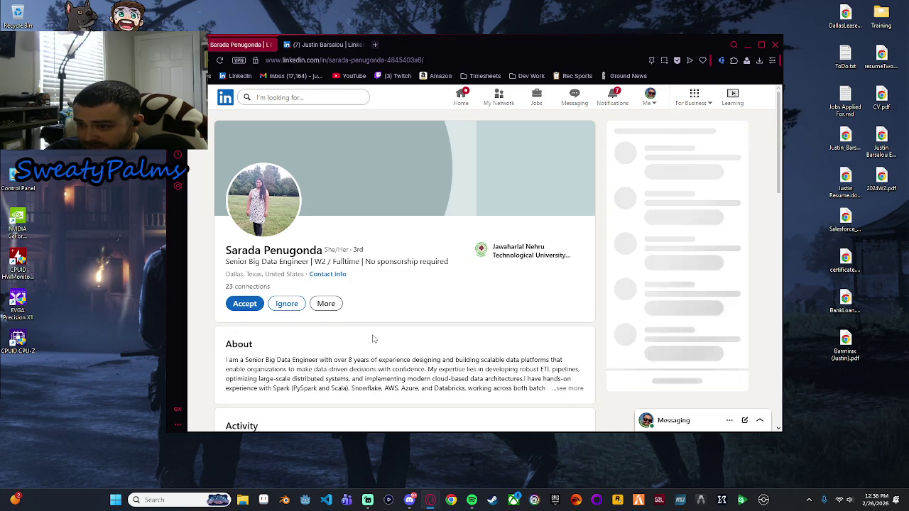
{"action": "scroll", "coordinate": [366, 337], "scroll_direction": "down", "scroll_amount": 2}
{"action": "scroll", "coordinate": [492, 282], "scroll_direction": "down", "scroll_amount": 3}
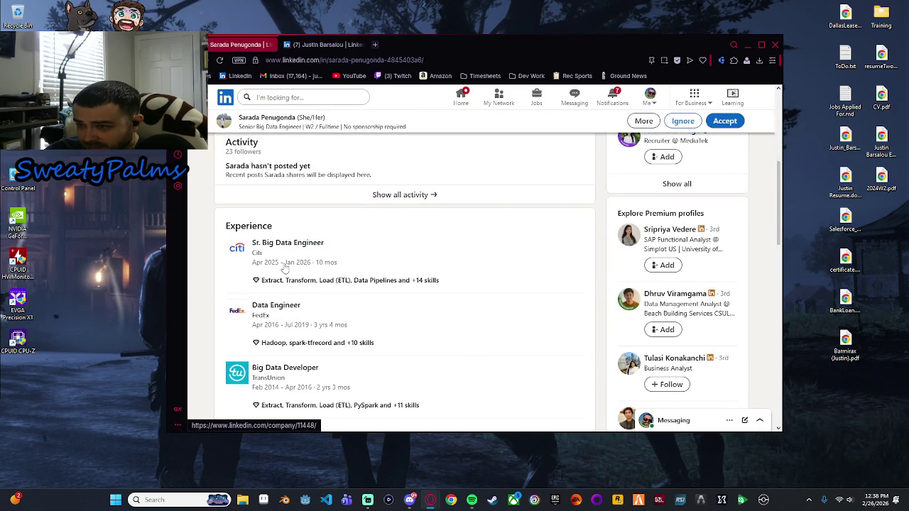
{"action": "scroll", "coordinate": [310, 301], "scroll_direction": "down", "scroll_amount": 3}
{"action": "scroll", "coordinate": [309, 302], "scroll_direction": "up", "scroll_amount": 10}
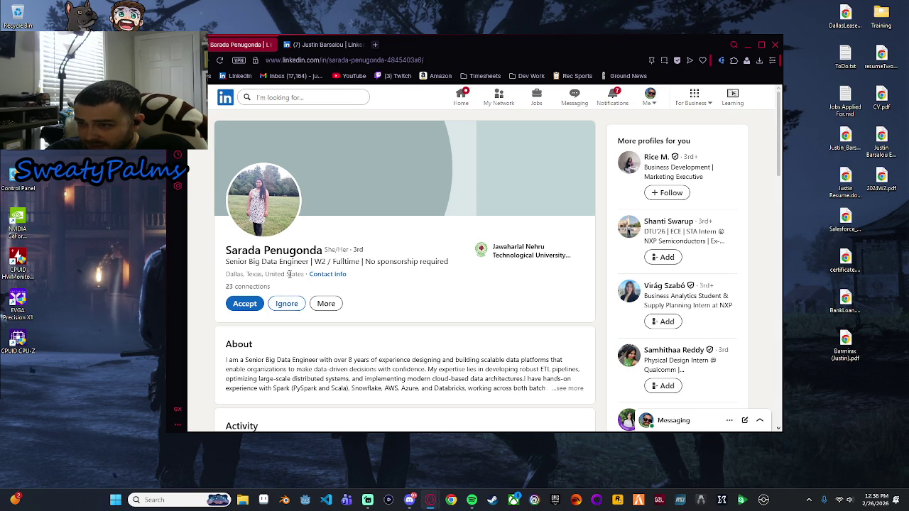
{"action": "left_click", "coordinate": [273, 308]}
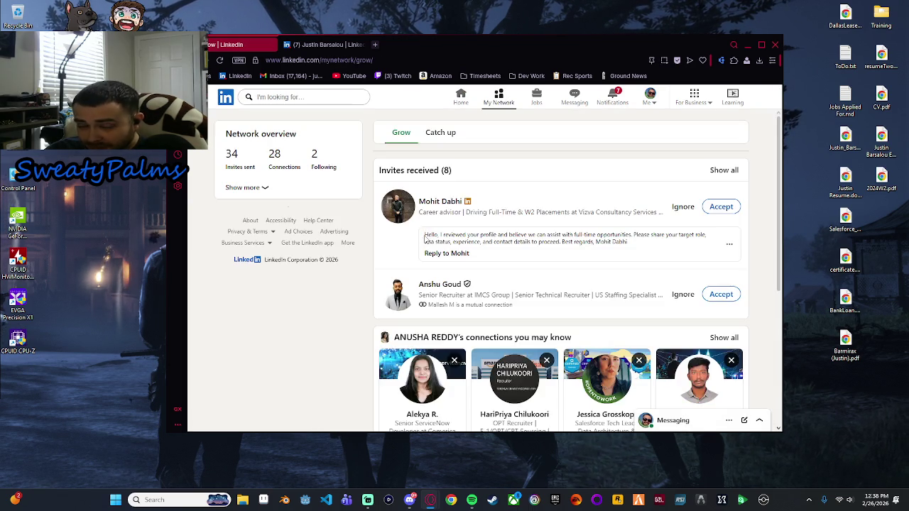
{"action": "scroll", "coordinate": [433, 252], "scroll_direction": "down", "scroll_amount": 3}
{"action": "scroll", "coordinate": [445, 264], "scroll_direction": "up", "scroll_amount": 3}
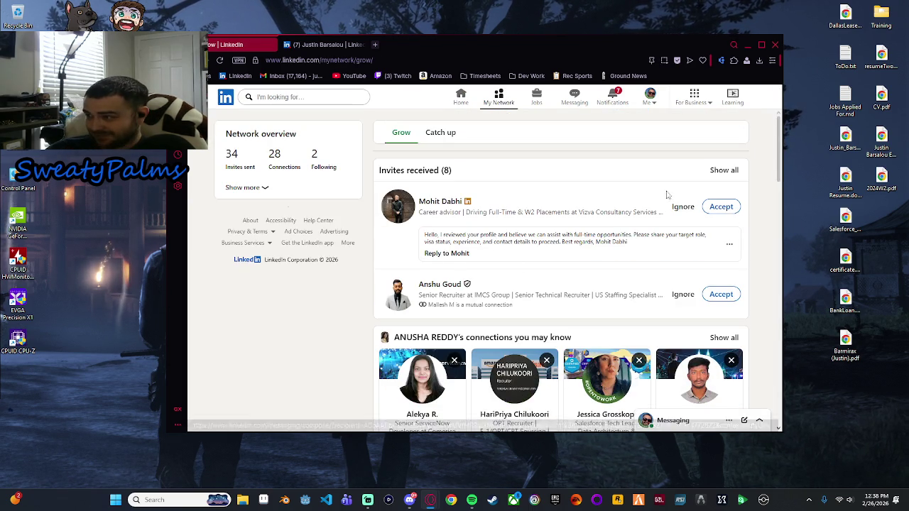
{"action": "left_click", "coordinate": [724, 165]}
{"action": "scroll", "coordinate": [338, 310], "scroll_direction": "down", "scroll_amount": 8}
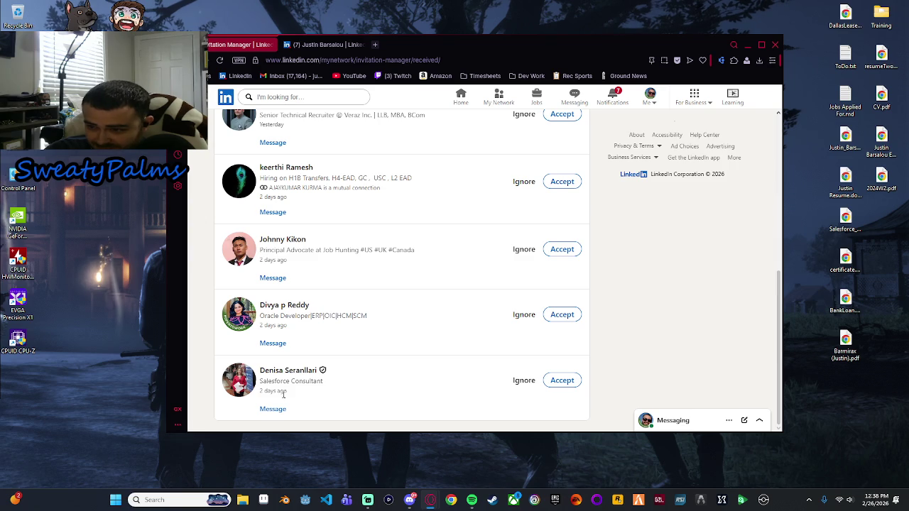
{"action": "left_click", "coordinate": [303, 372]}
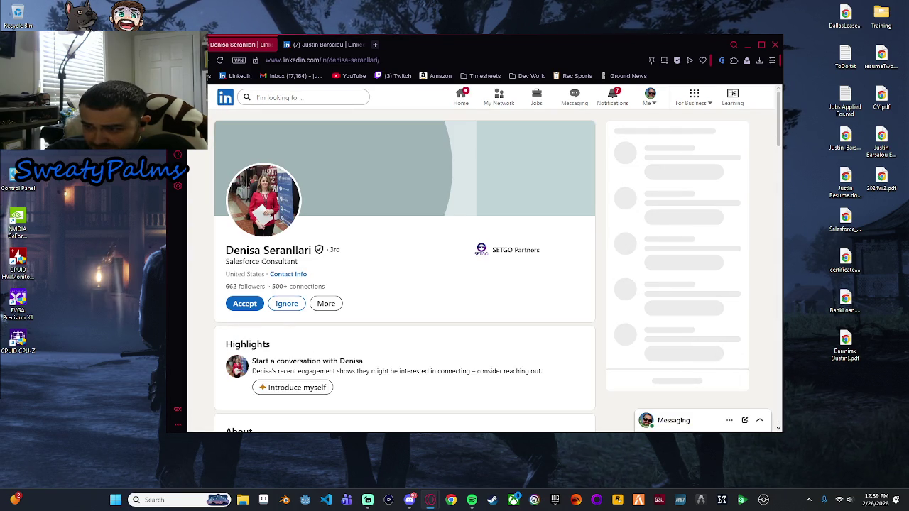
{"action": "left_click", "coordinate": [277, 203]}
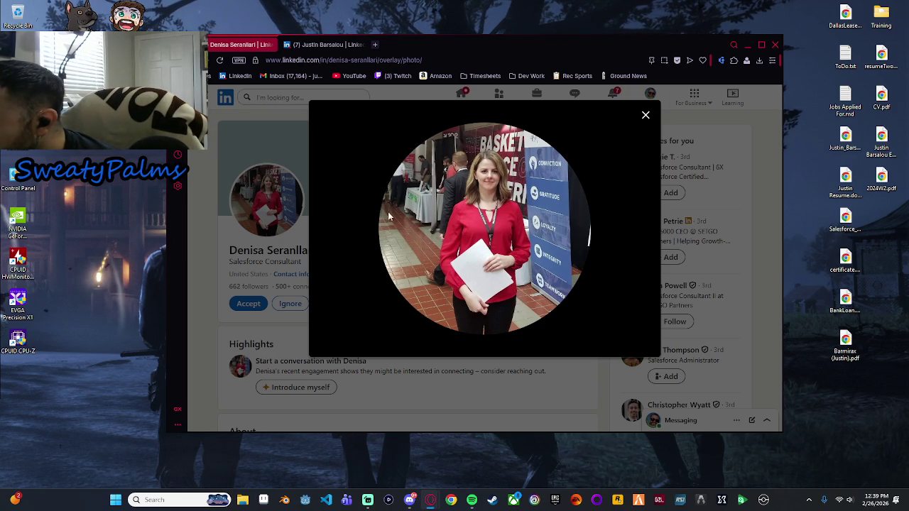
{"action": "left_click", "coordinate": [196, 243]}
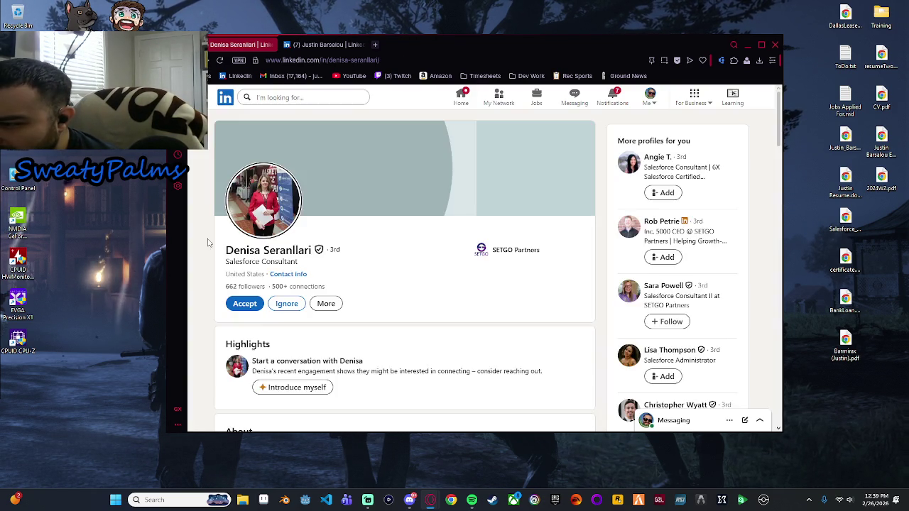
{"action": "scroll", "coordinate": [380, 279], "scroll_direction": "down", "scroll_amount": 10}
{"action": "scroll", "coordinate": [380, 279], "scroll_direction": "down", "scroll_amount": 10}
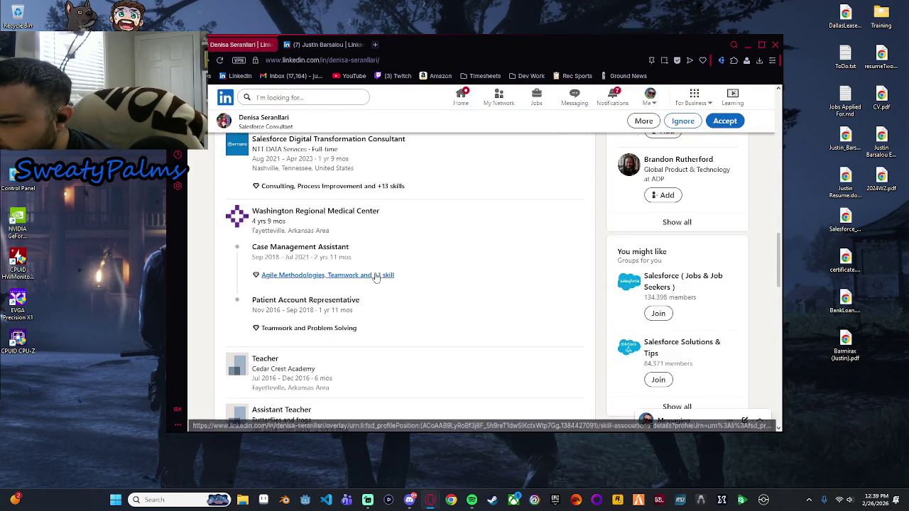
{"action": "scroll", "coordinate": [261, 242], "scroll_direction": "up", "scroll_amount": 2}
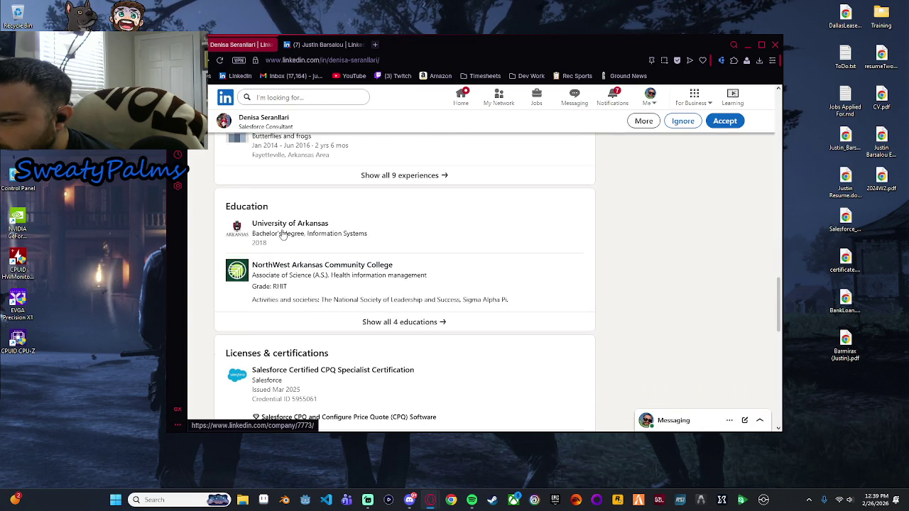
{"action": "scroll", "coordinate": [290, 244], "scroll_direction": "up", "scroll_amount": 10}
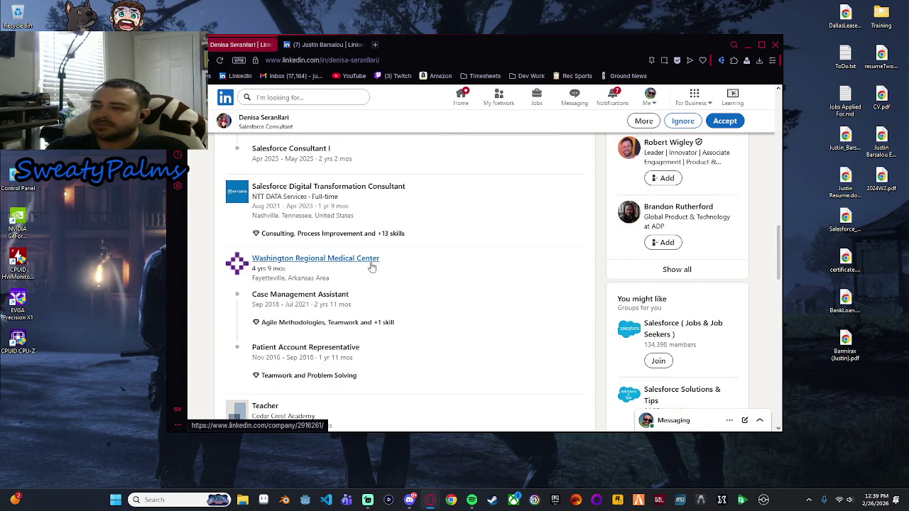
{"action": "scroll", "coordinate": [390, 308], "scroll_direction": "down", "scroll_amount": 4}
{"action": "scroll", "coordinate": [320, 293], "scroll_direction": "up", "scroll_amount": 5}
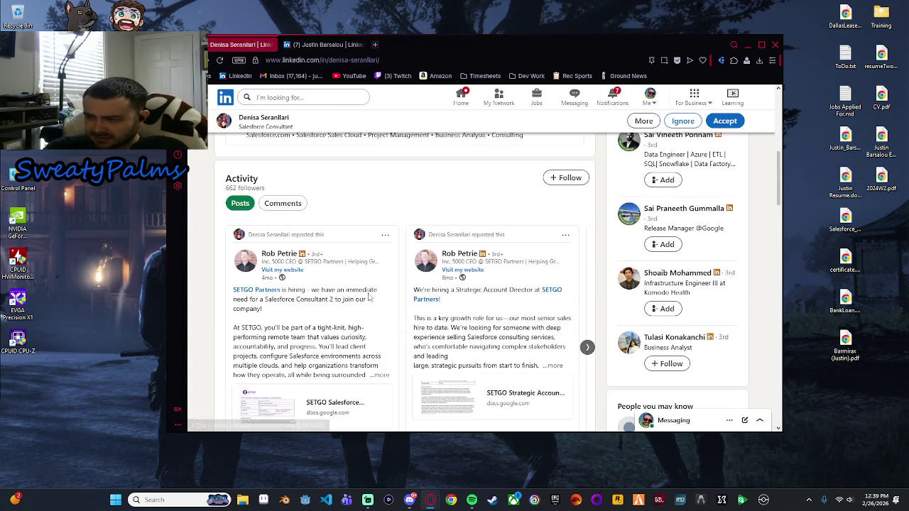
{"action": "scroll", "coordinate": [348, 305], "scroll_direction": "up", "scroll_amount": 2}
{"action": "scroll", "coordinate": [348, 305], "scroll_direction": "down", "scroll_amount": 2}
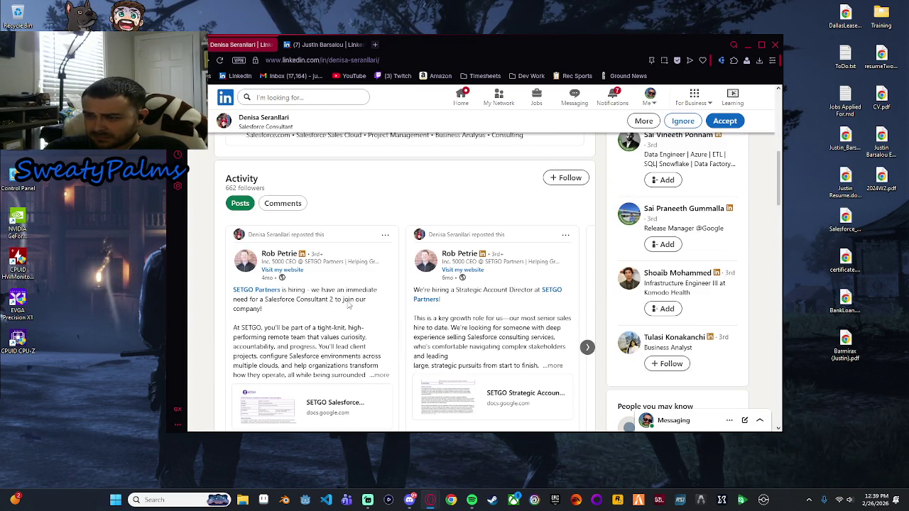
{"action": "scroll", "coordinate": [328, 298], "scroll_direction": "up", "scroll_amount": 1}
{"action": "scroll", "coordinate": [324, 298], "scroll_direction": "down", "scroll_amount": 3}
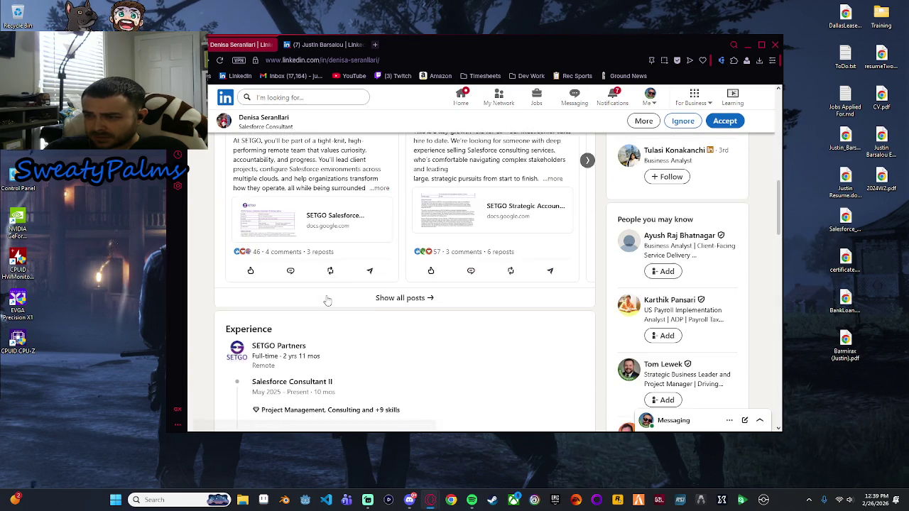
{"action": "scroll", "coordinate": [325, 298], "scroll_direction": "up", "scroll_amount": 3}
{"action": "scroll", "coordinate": [323, 329], "scroll_direction": "down", "scroll_amount": 2}
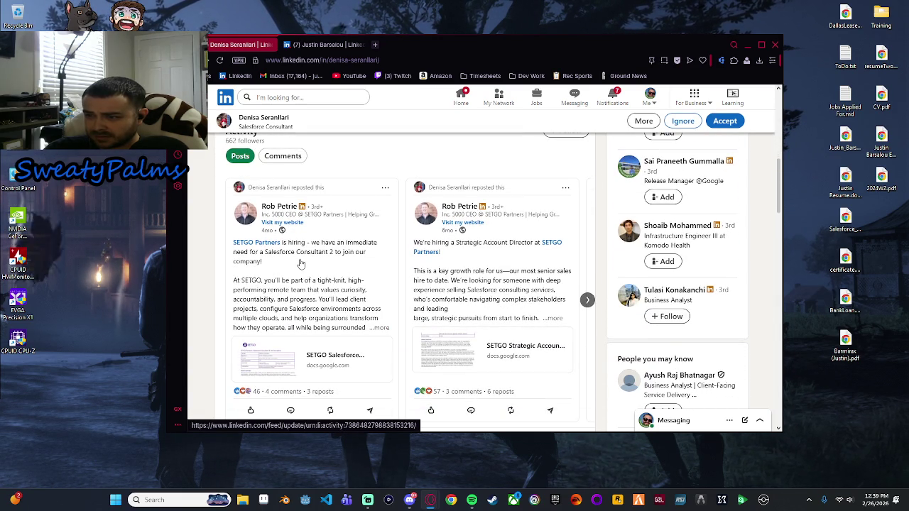
{"action": "scroll", "coordinate": [312, 269], "scroll_direction": "up", "scroll_amount": 4}
{"action": "scroll", "coordinate": [323, 277], "scroll_direction": "up", "scroll_amount": 3}
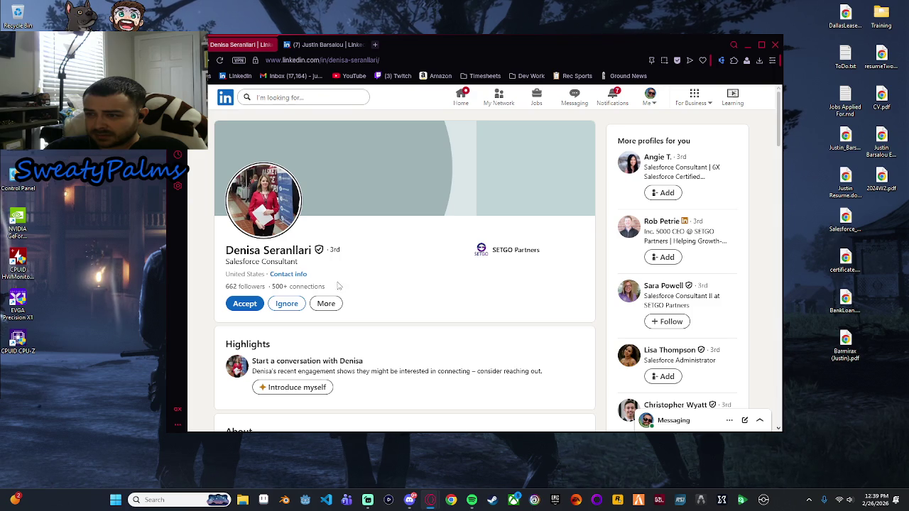
Accept the Salesforce Consultant's invitation and start a message greeting the new connection.
{"action": "left_click", "coordinate": [256, 307]}
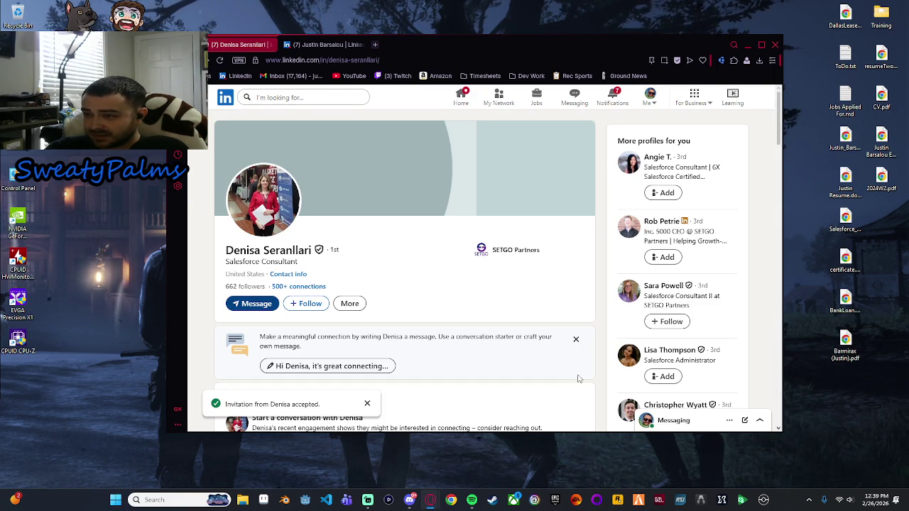
{"action": "left_click", "coordinate": [252, 303]}
{"action": "type", "text": "Hey Denisa! Happ"}
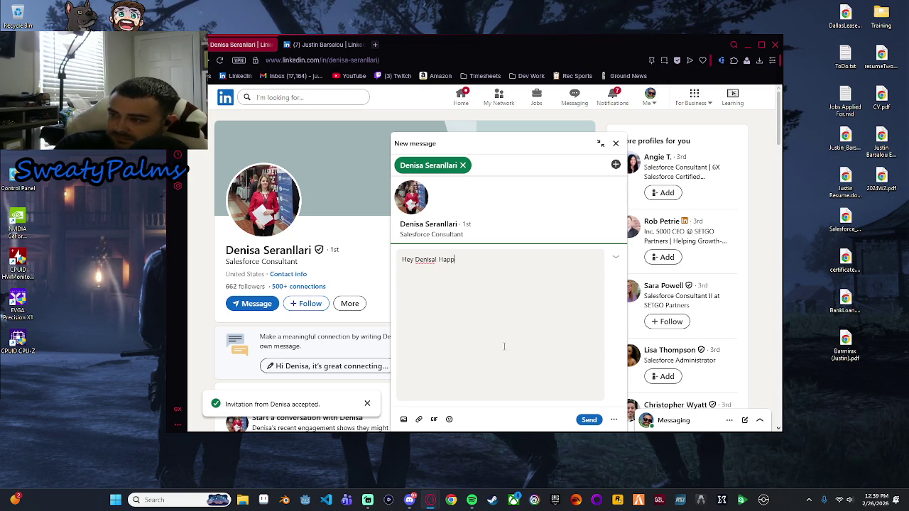
{"action": "type", "text": "connection :) I see that"}
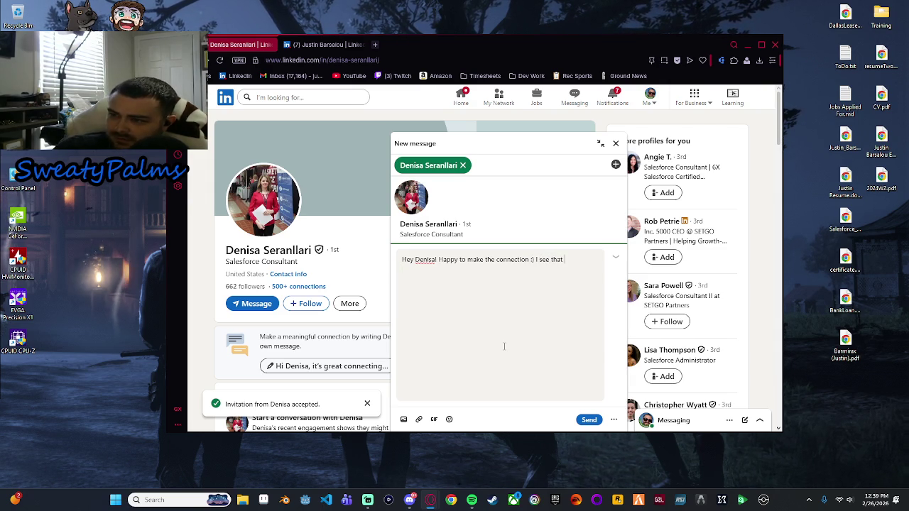
{"action": "scroll", "coordinate": [343, 265], "scroll_direction": "down", "scroll_amount": 8}
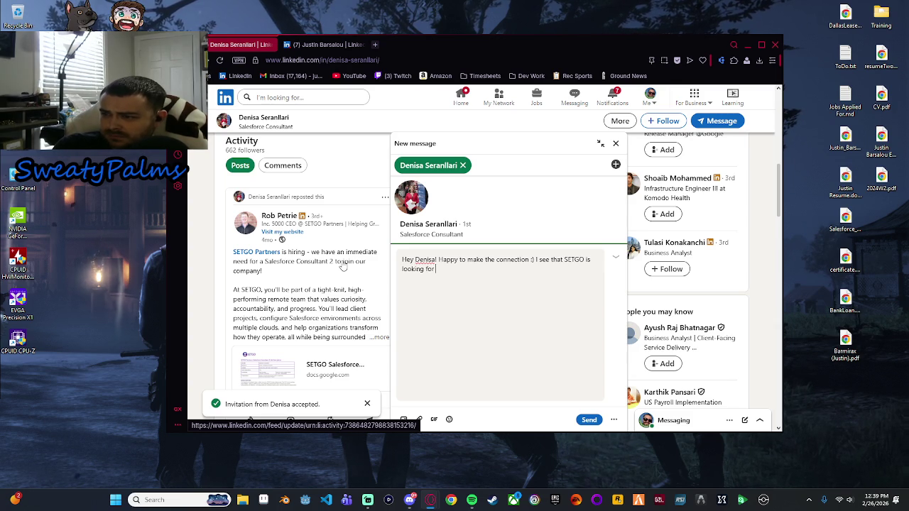
Finish the message about the SETGO Salesforce Consultant position and send it.
{"action": "type", "text": "Saslesforce"}
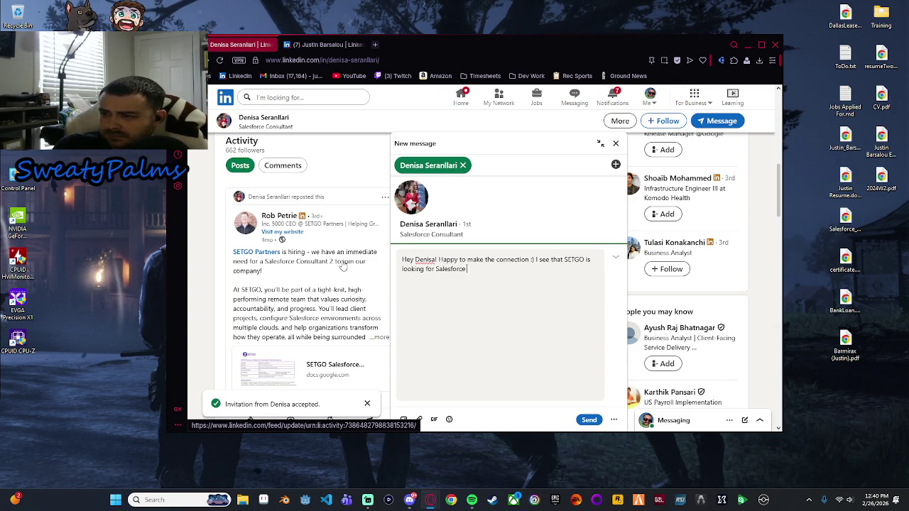
{"action": "key", "text": "BackSpace"}
{"action": "key", "text": "BackSpace"}
{"action": "key", "text": "BackSpace"}
{"action": "type", "text": "Consultants?"}
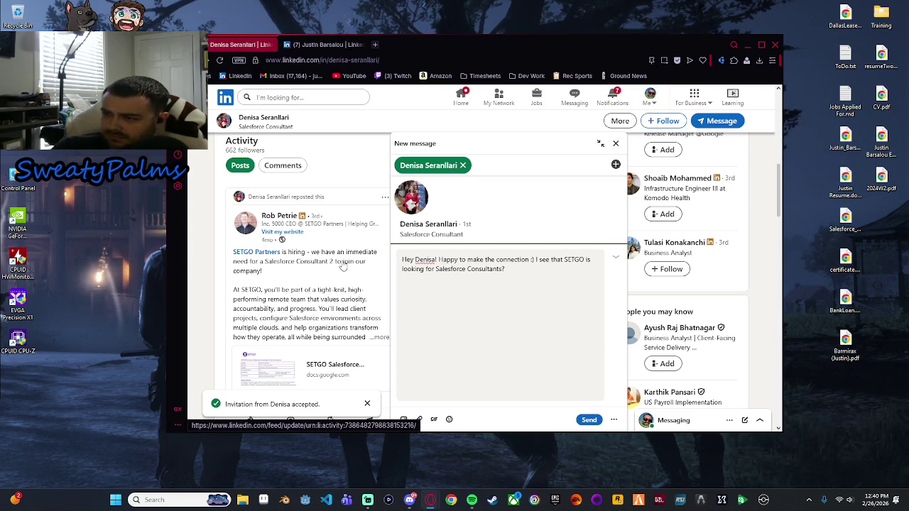
{"action": "type", "text": "to just"}
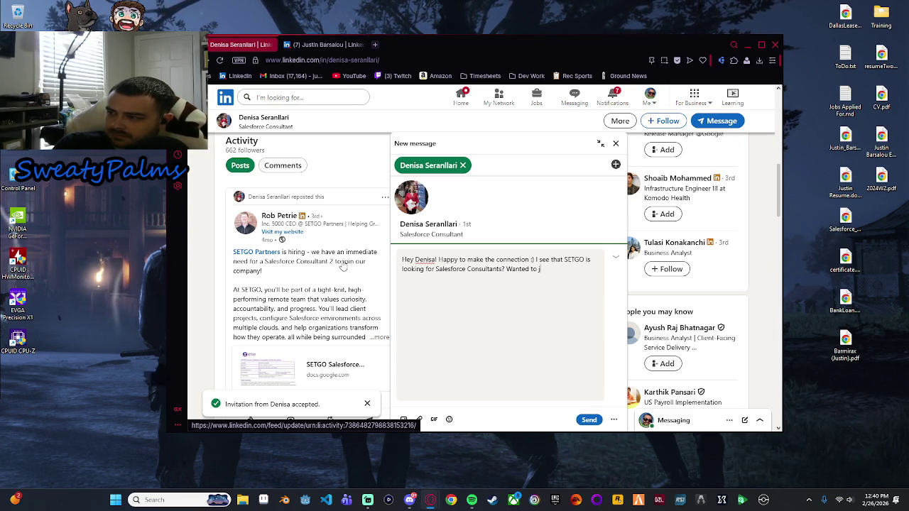
{"action": "key", "text": "BackSpace"}
{"action": "key", "text": "BackSpace"}
{"action": "key", "text": "BackSpace"}
{"action": "type", "text": "chat with you on the"}
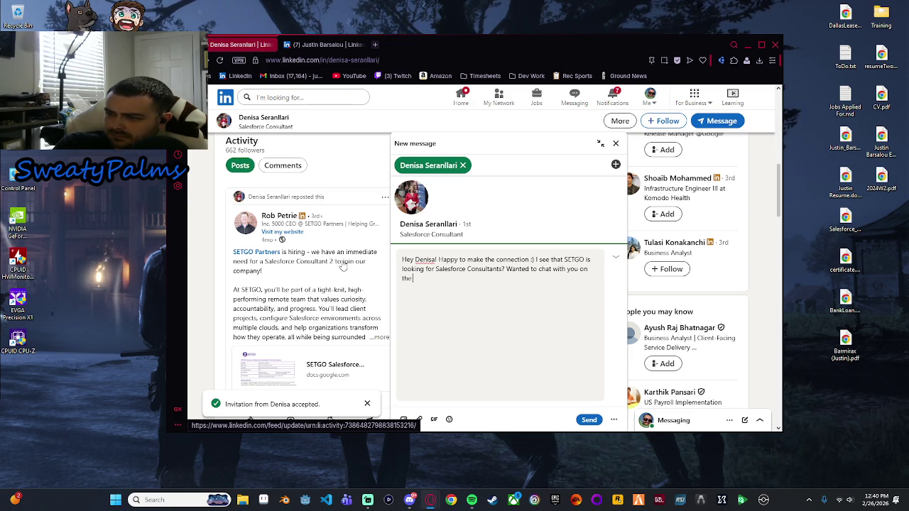
{"action": "type", "text": "pos"}
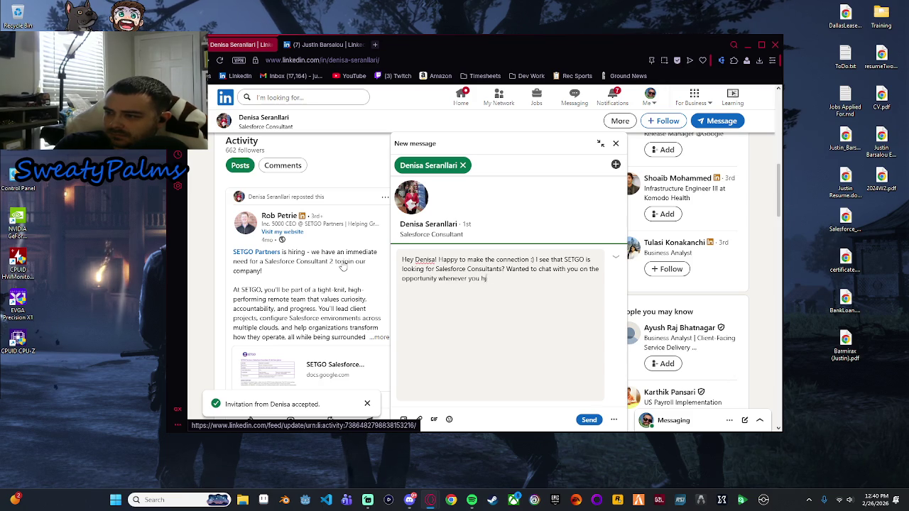
{"action": "type", "text": "the chance!"}
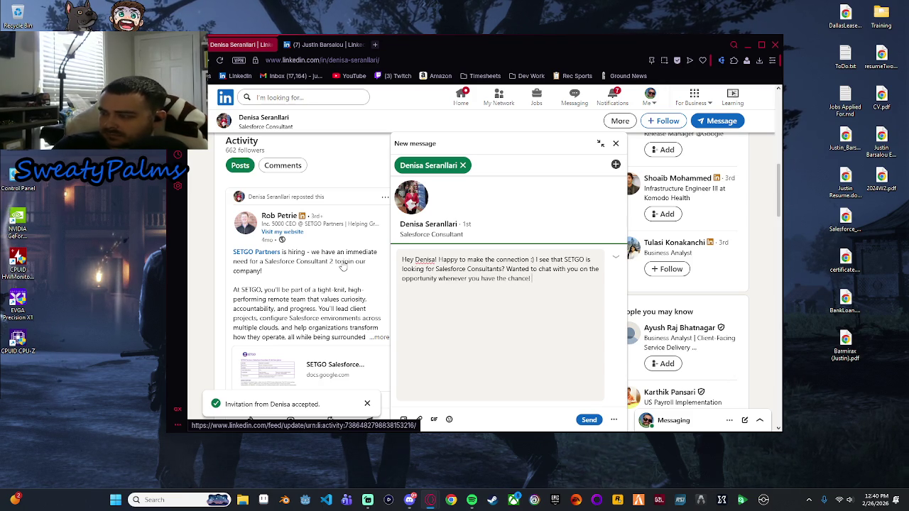
{"action": "key", "text": "Return"}
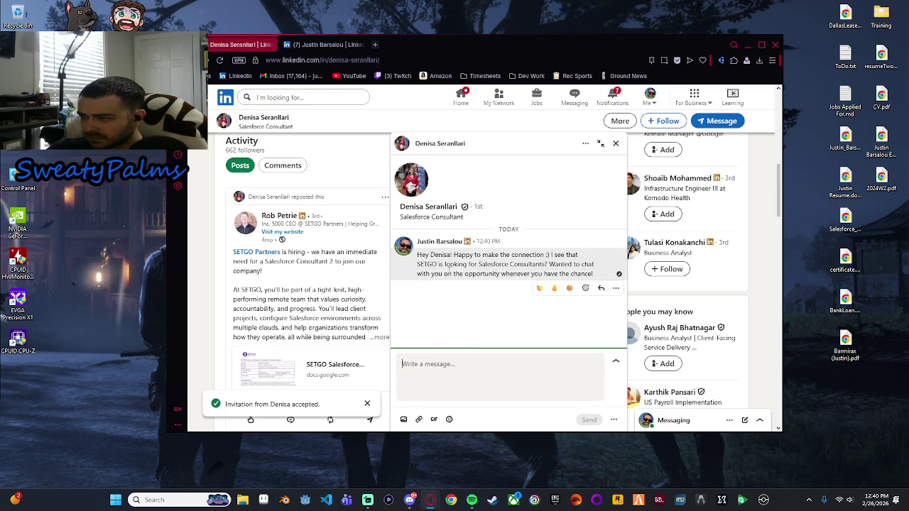
Close the chat, read the SETGO Partners About details, then return to received invitations.
{"action": "left_click", "coordinate": [615, 143]}
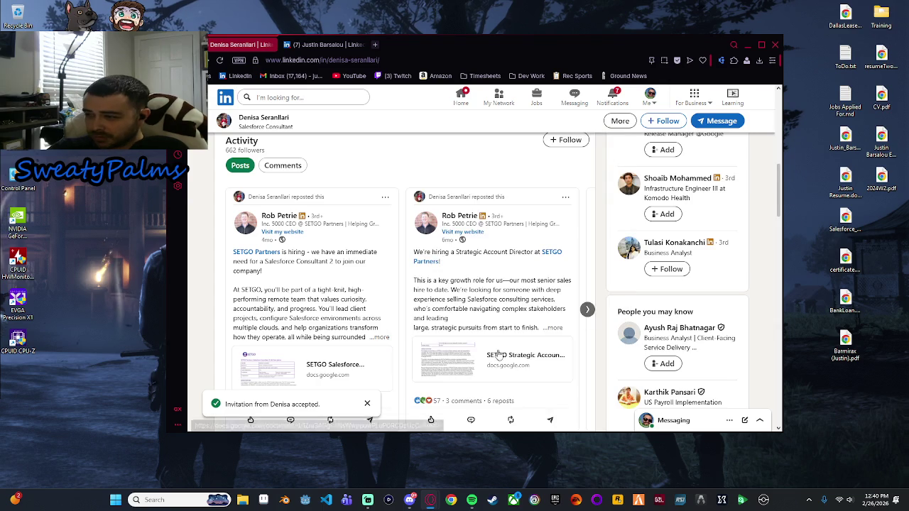
{"action": "scroll", "coordinate": [366, 296], "scroll_direction": "down", "scroll_amount": 1}
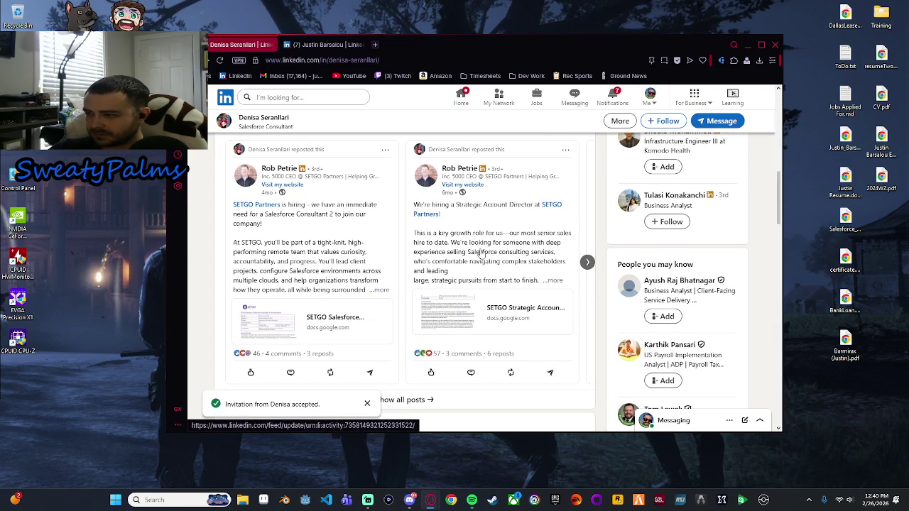
{"action": "scroll", "coordinate": [291, 224], "scroll_direction": "down", "scroll_amount": 5}
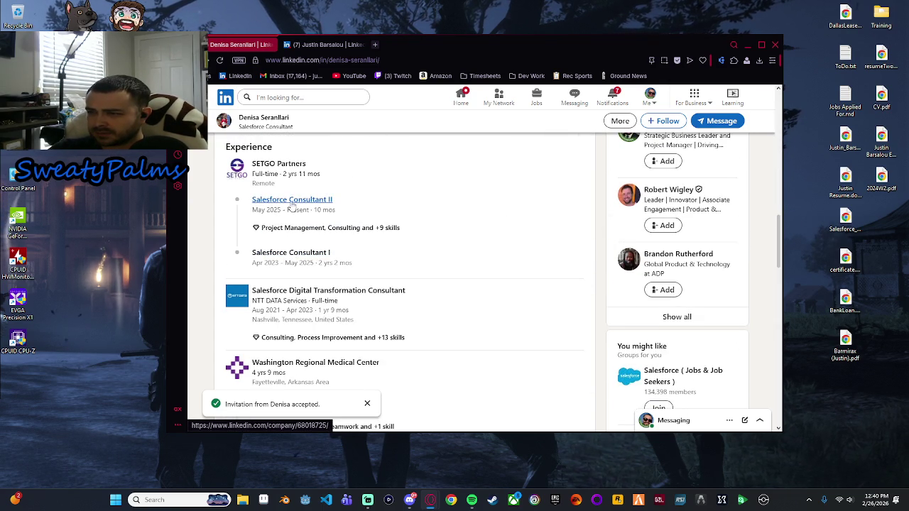
{"action": "left_click", "coordinate": [278, 166]}
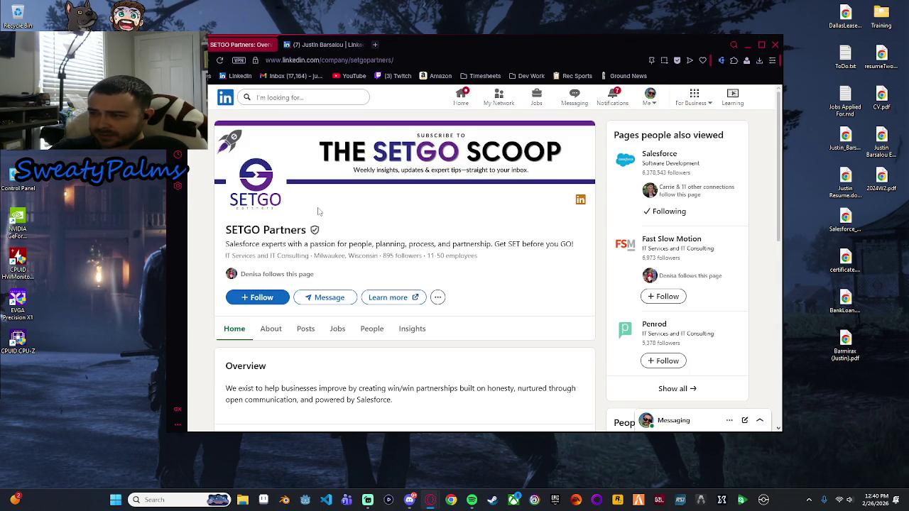
{"action": "scroll", "coordinate": [319, 211], "scroll_direction": "down", "scroll_amount": 2}
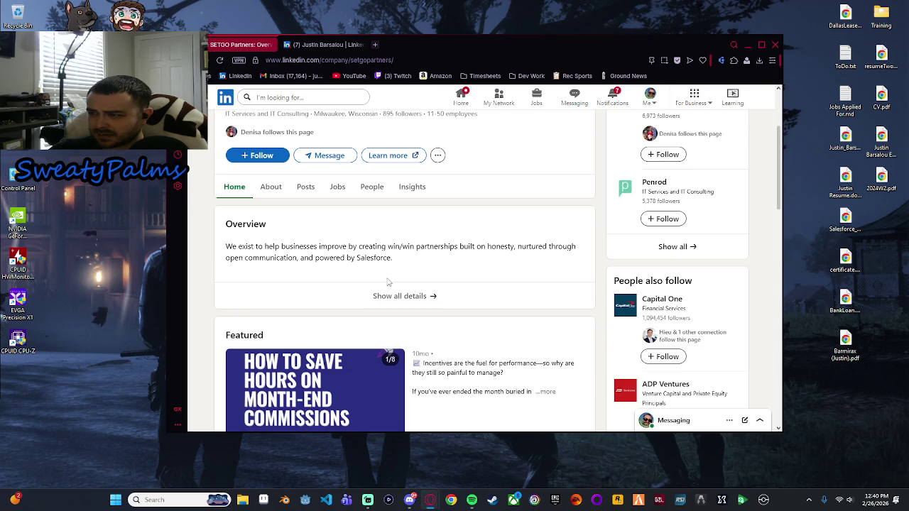
{"action": "left_click", "coordinate": [394, 296]}
{"action": "scroll", "coordinate": [376, 265], "scroll_direction": "down", "scroll_amount": 1}
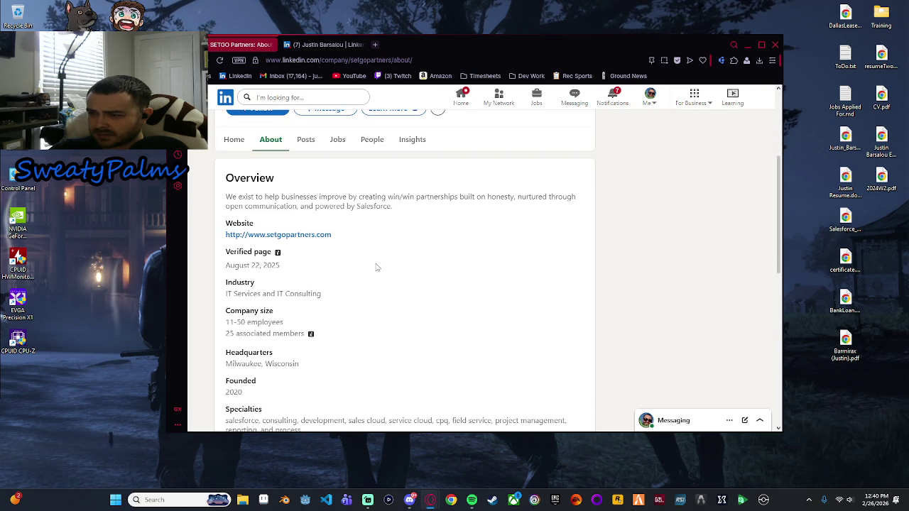
{"action": "key", "text": "alt+Left"}
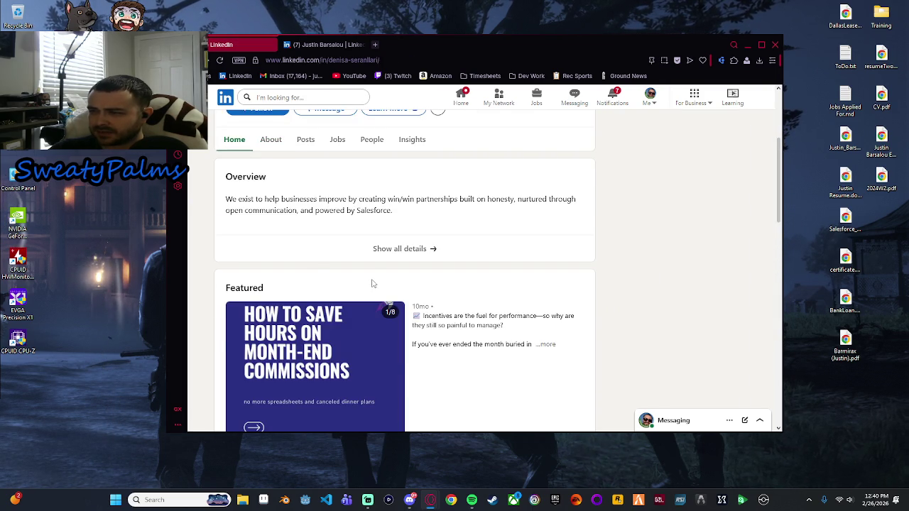
{"action": "key", "text": "alt+Left"}
{"action": "key", "text": "alt+Left"}
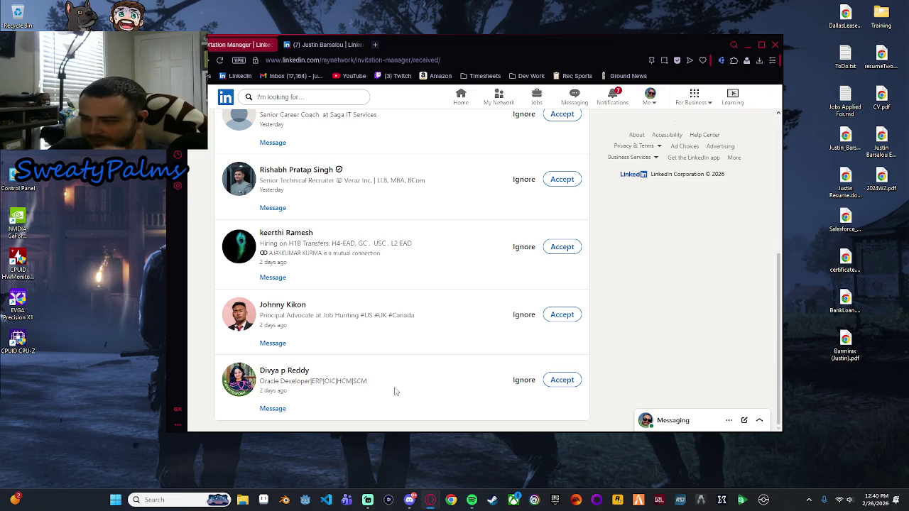
Open the pending Oracle Developer invitee's profile from the Invitation Manager list.
{"action": "left_click", "coordinate": [289, 376]}
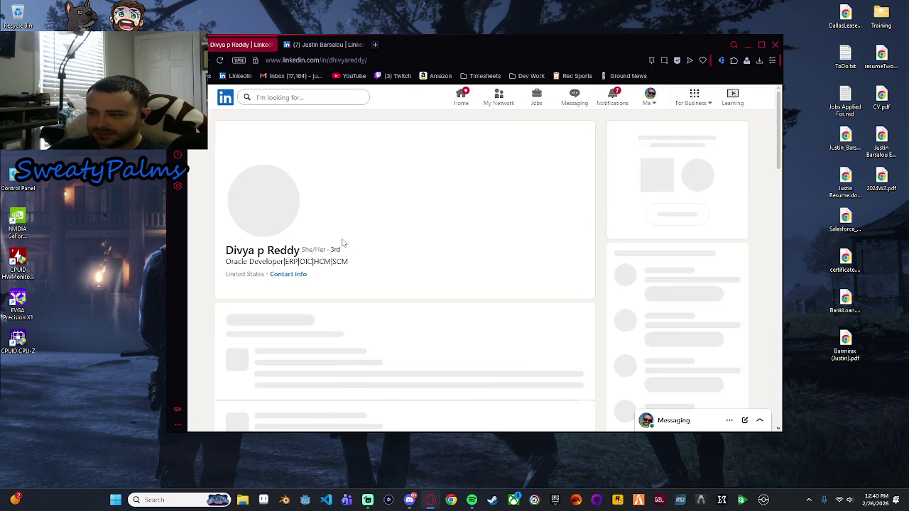
{"action": "scroll", "coordinate": [305, 291], "scroll_direction": "down", "scroll_amount": 3}
{"action": "scroll", "coordinate": [305, 291], "scroll_direction": "down", "scroll_amount": 4}
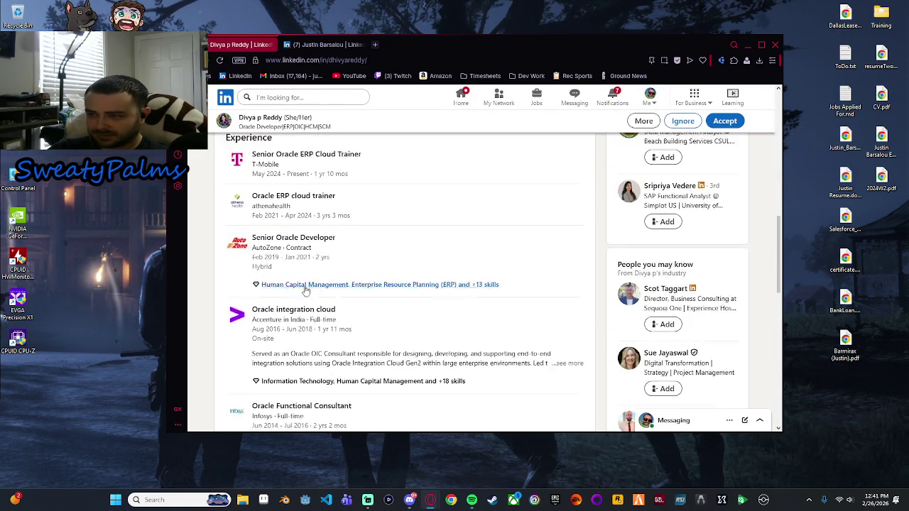
{"action": "scroll", "coordinate": [305, 291], "scroll_direction": "up", "scroll_amount": 1}
{"action": "scroll", "coordinate": [393, 290], "scroll_direction": "up", "scroll_amount": 5}
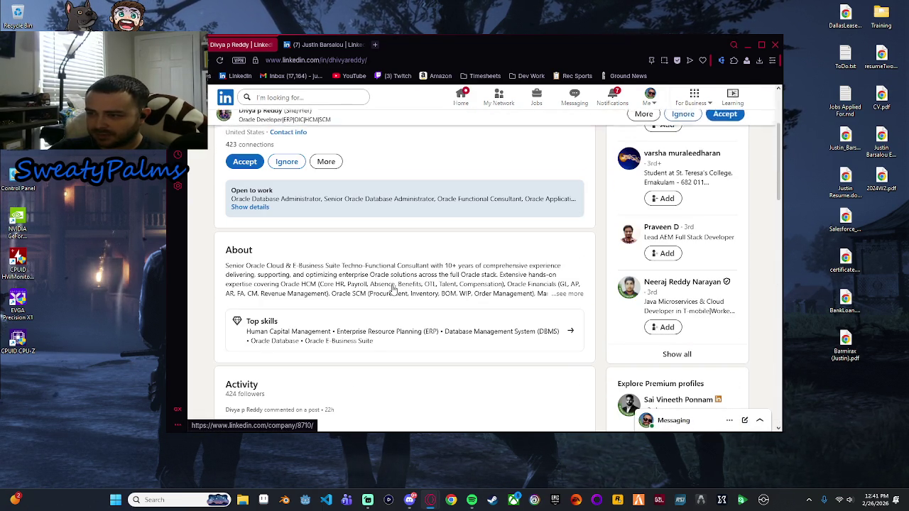
Expand her full About summary and review the Experience section, including the T-Mobile role.
{"action": "left_click", "coordinate": [571, 294]}
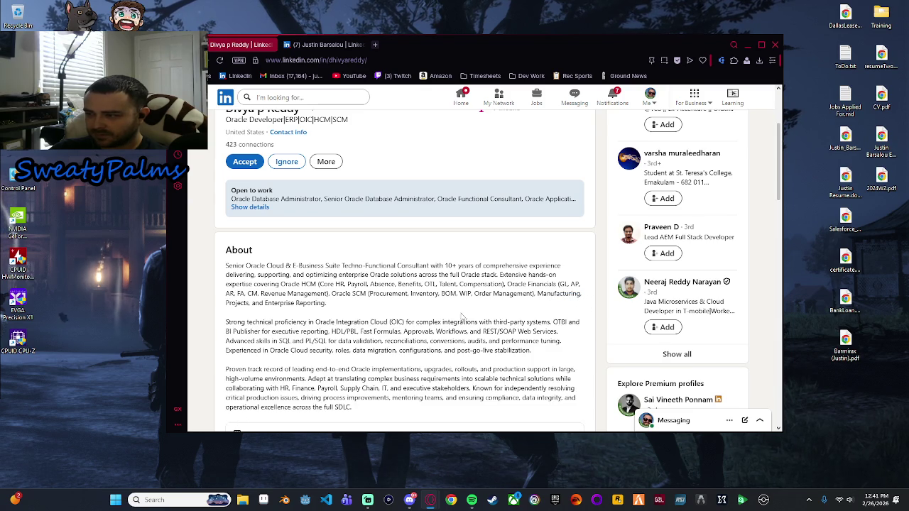
{"action": "scroll", "coordinate": [443, 345], "scroll_direction": "up", "scroll_amount": 2}
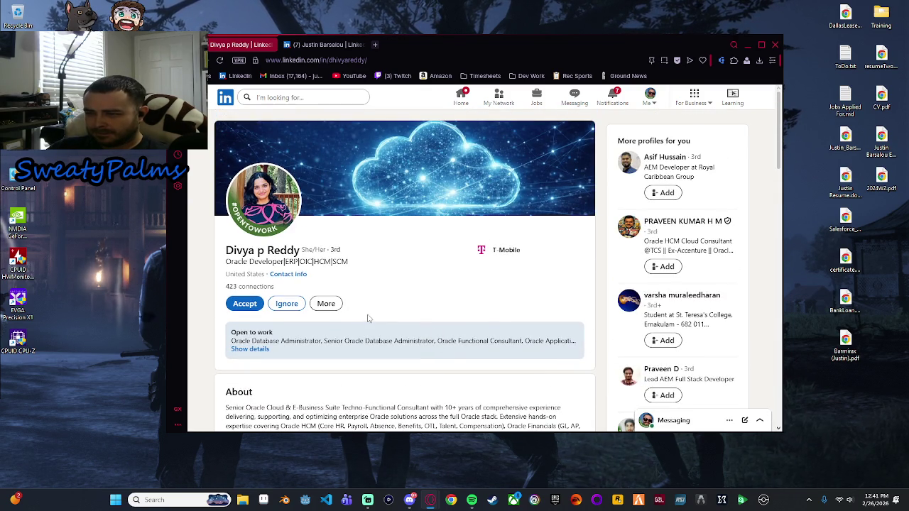
{"action": "scroll", "coordinate": [366, 313], "scroll_direction": "down", "scroll_amount": 10}
{"action": "scroll", "coordinate": [372, 302], "scroll_direction": "down", "scroll_amount": 6}
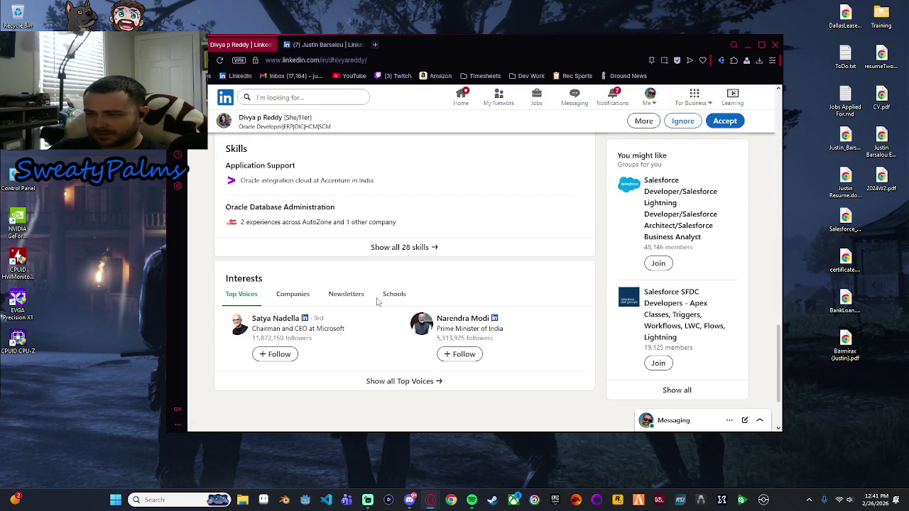
{"action": "scroll", "coordinate": [377, 301], "scroll_direction": "up", "scroll_amount": 8}
{"action": "scroll", "coordinate": [377, 302], "scroll_direction": "down", "scroll_amount": 1}
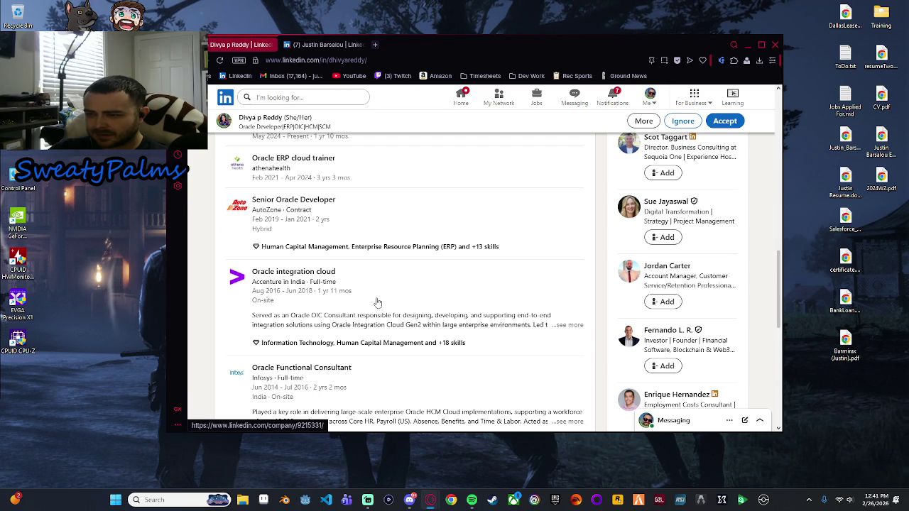
{"action": "scroll", "coordinate": [377, 302], "scroll_direction": "up", "scroll_amount": 5}
{"action": "scroll", "coordinate": [379, 299], "scroll_direction": "down", "scroll_amount": 6}
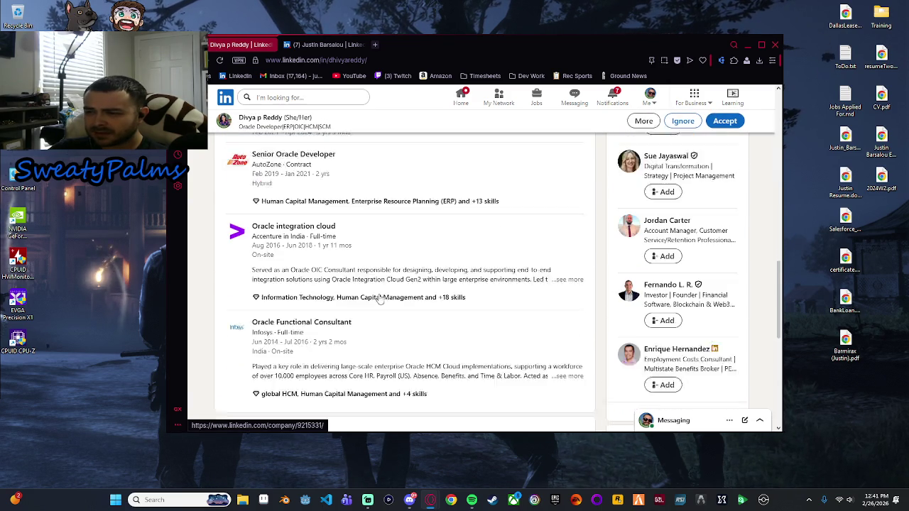
{"action": "scroll", "coordinate": [379, 299], "scroll_direction": "down", "scroll_amount": 1}
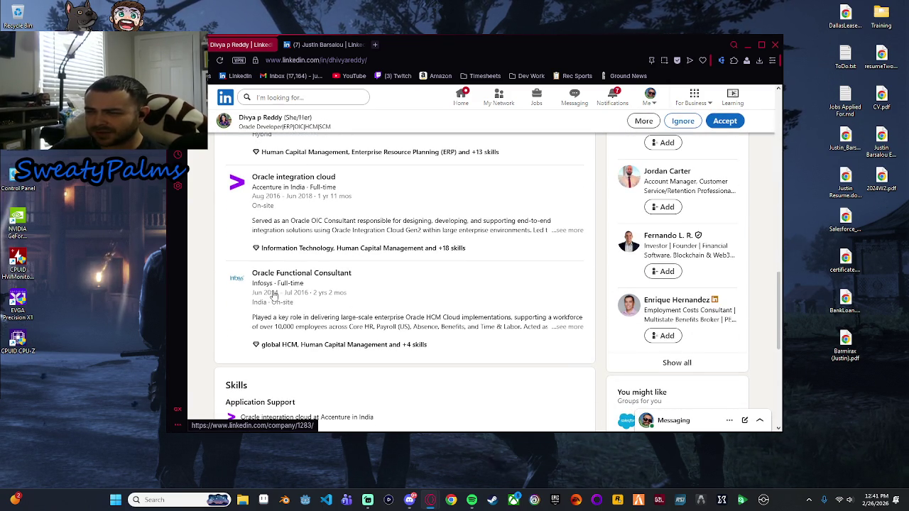
{"action": "scroll", "coordinate": [280, 304], "scroll_direction": "up", "scroll_amount": 2}
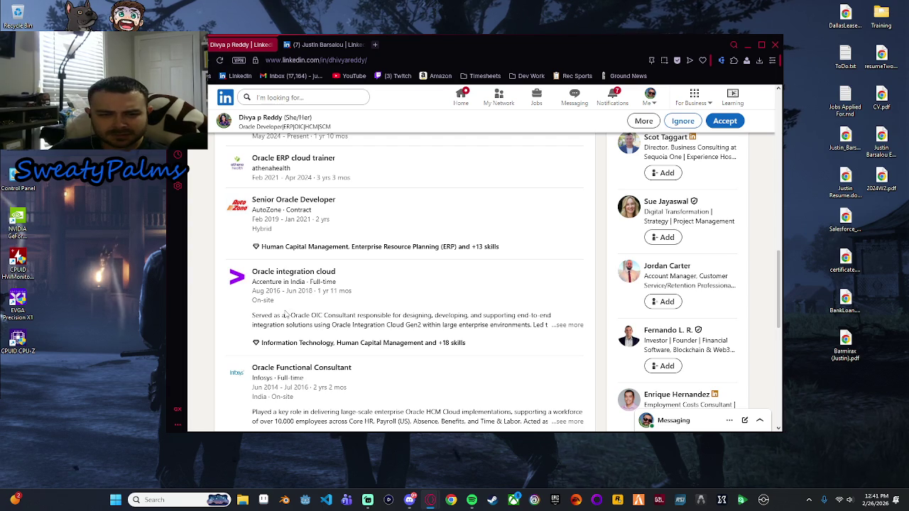
{"action": "scroll", "coordinate": [384, 350], "scroll_direction": "up", "scroll_amount": 1}
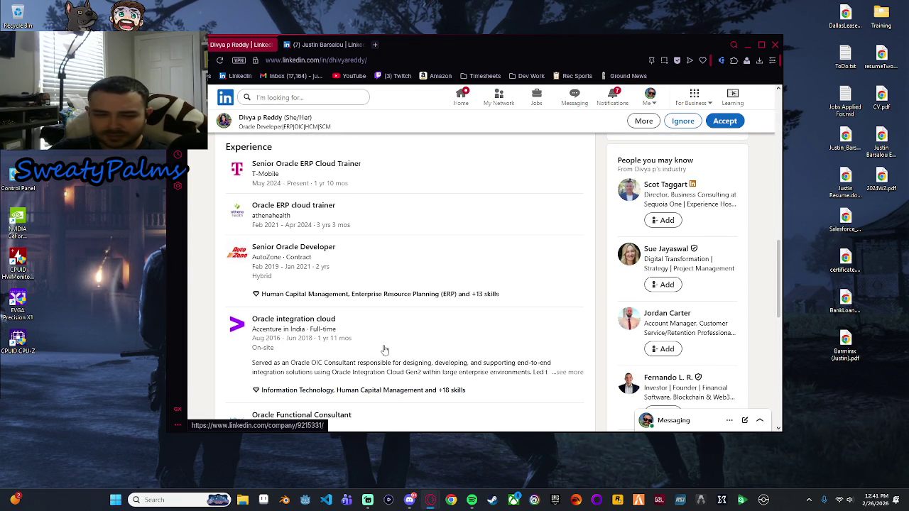